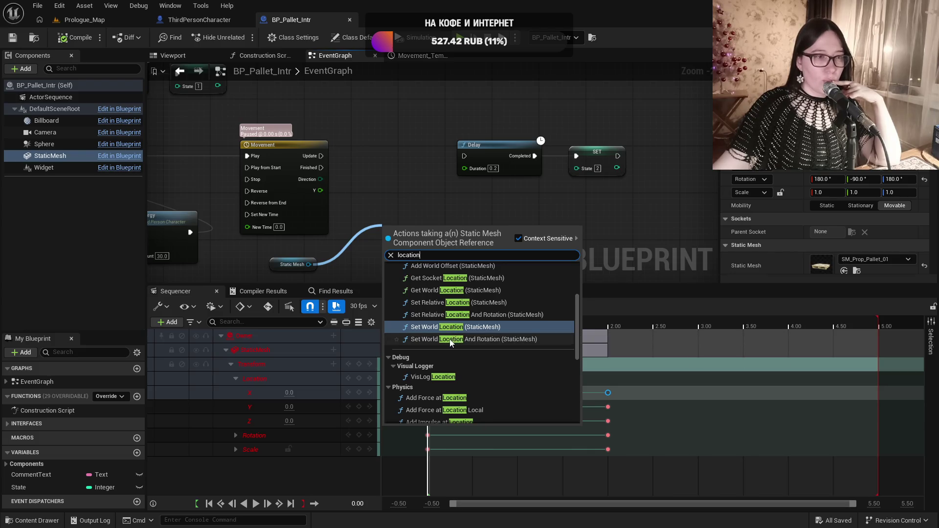
# Add a Set Relative Location node for the Static Mesh and move Delay and SET aside
pyautogui.click(443, 304)
pyautogui.moveTo(430, 226)
pyautogui.mouseDown()
pyautogui.moveTo(513, 210)
pyautogui.moveTo(484, 203)
pyautogui.mouseUp()
pyautogui.moveTo(502, 114)
pyautogui.mouseDown()
pyautogui.moveTo(543, 145)
pyautogui.moveTo(659, 100)
pyautogui.mouseUp()
pyautogui.moveTo(510, 213)
pyautogui.mouseDown()
pyautogui.moveTo(531, 135)
pyautogui.moveTo(533, 143)
pyautogui.mouseUp()
# Delete the duplicate Static Mesh getter and arrange the getter beside Set Relative Location
pyautogui.click(309, 265)
pyautogui.press('Delete')
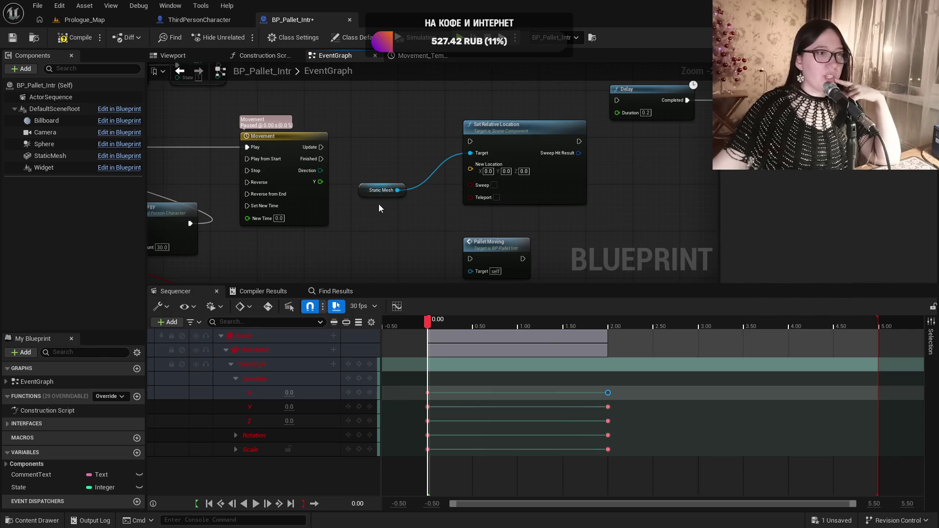
pyautogui.moveTo(366, 193)
pyautogui.mouseDown()
pyautogui.moveTo(363, 215)
pyautogui.moveTo(310, 265)
pyautogui.mouseUp()
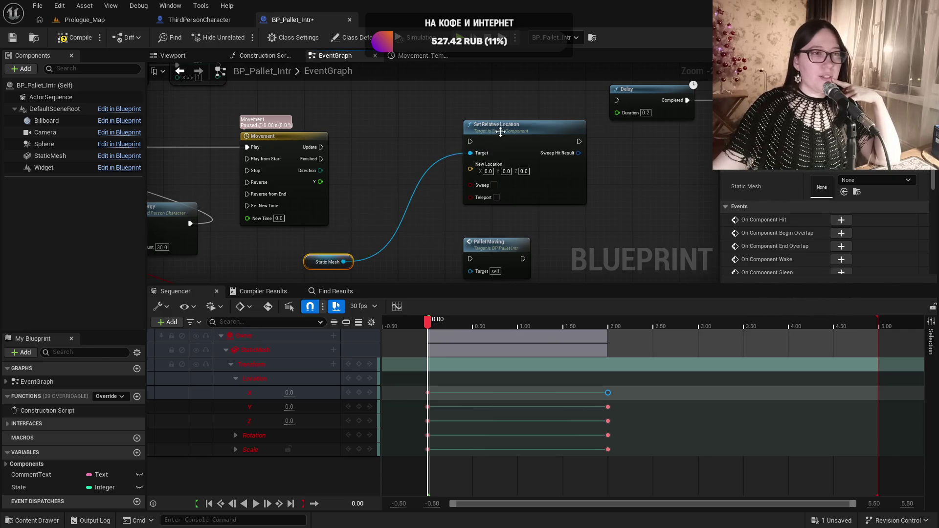
pyautogui.moveTo(498, 131); pyautogui.dragTo(469, 136)
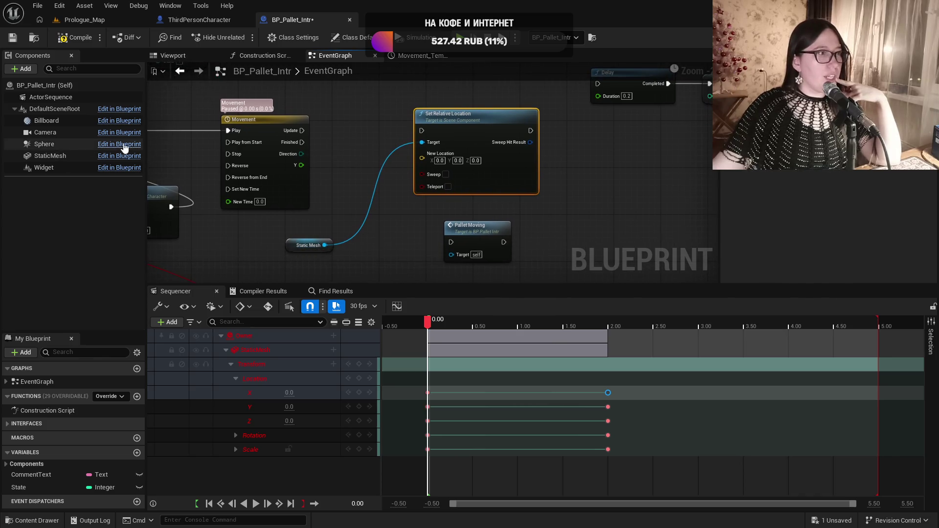
pyautogui.click(180, 58)
pyautogui.click(467, 131)
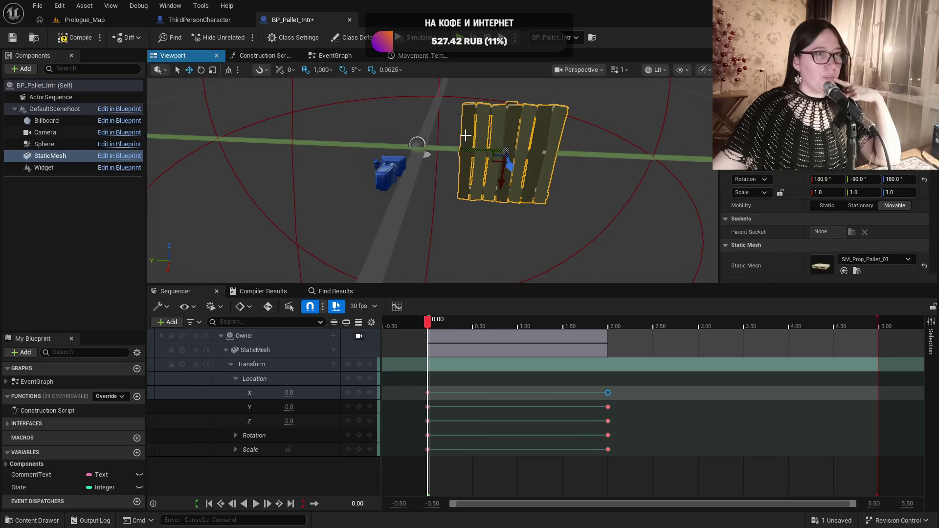
pyautogui.moveTo(430, 338)
pyautogui.mouseDown()
pyautogui.moveTo(415, 350)
pyautogui.moveTo(430, 356)
pyautogui.mouseUp()
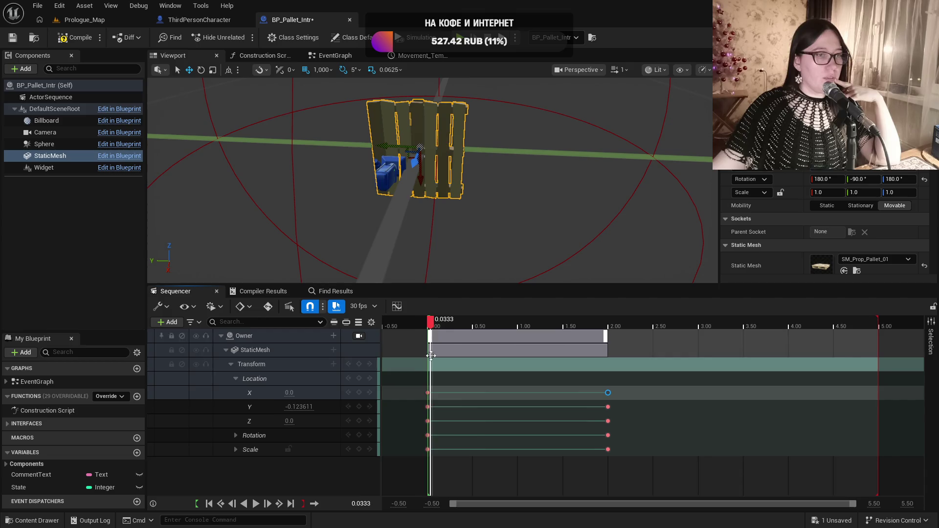
pyautogui.click(428, 392)
pyautogui.click(422, 55)
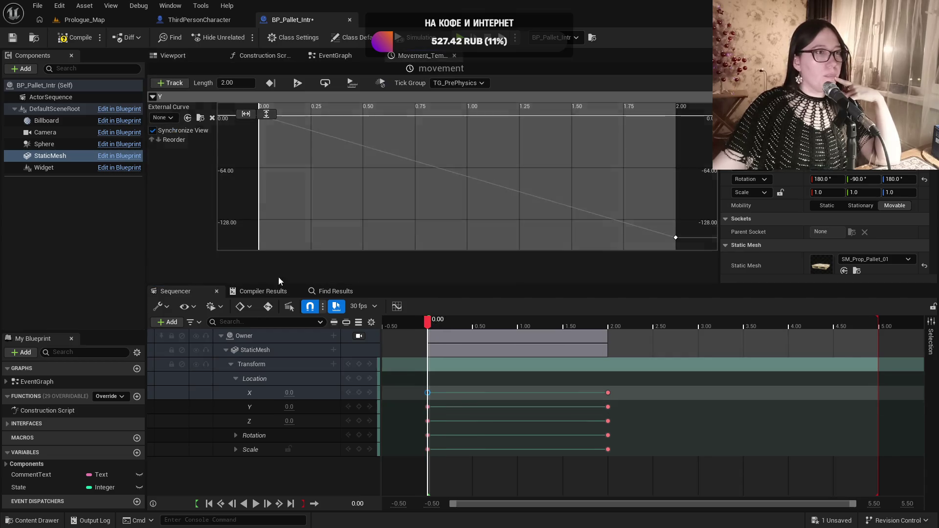
pyautogui.click(335, 58)
pyautogui.moveTo(408, 58); pyautogui.dragTo(343, 58)
pyautogui.click(402, 57)
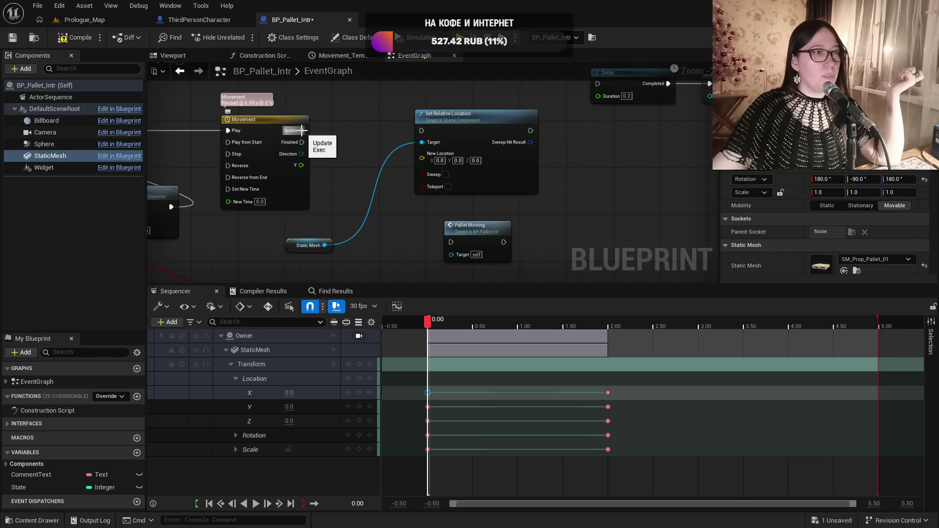
# Drive Set Relative Location from the timeline Update, splitting New Location and feeding Movement Y into Y
pyautogui.moveTo(299, 133); pyautogui.dragTo(422, 132)
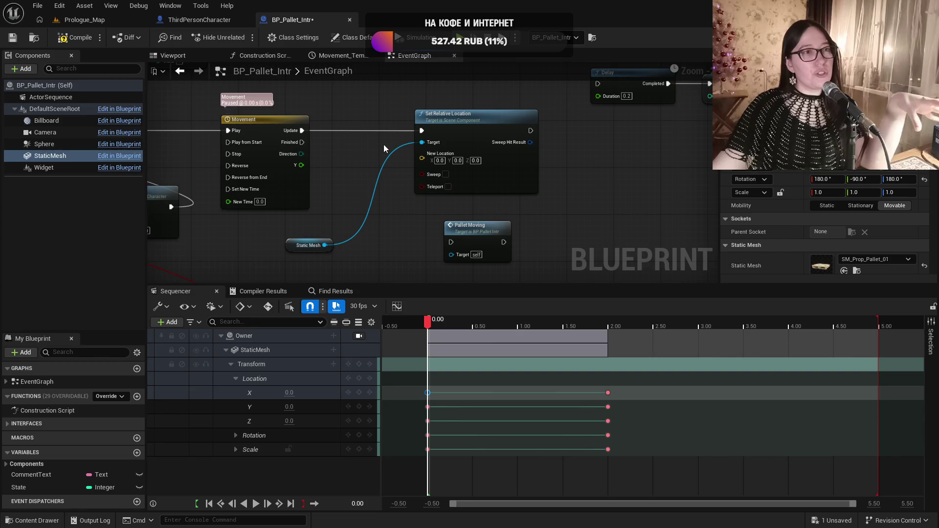
pyautogui.moveTo(482, 232); pyautogui.dragTo(698, 257)
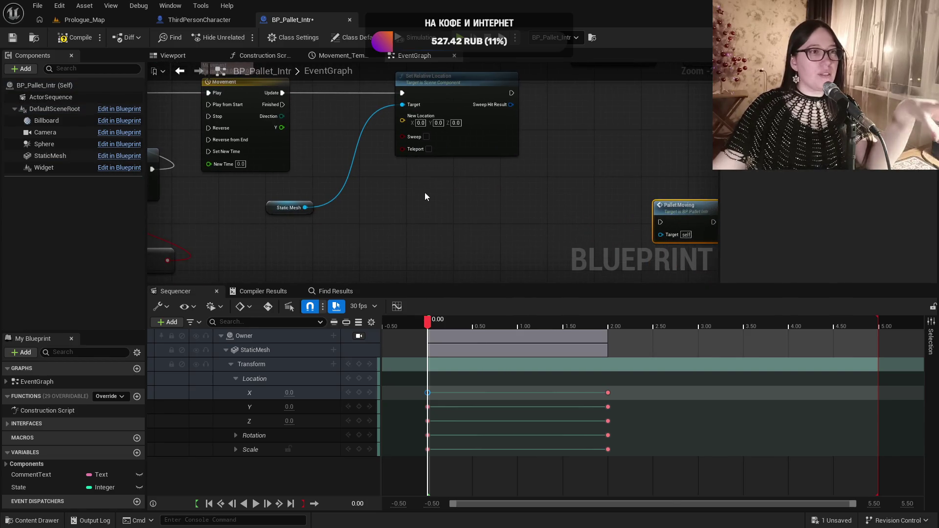
pyautogui.rightClick(402, 121)
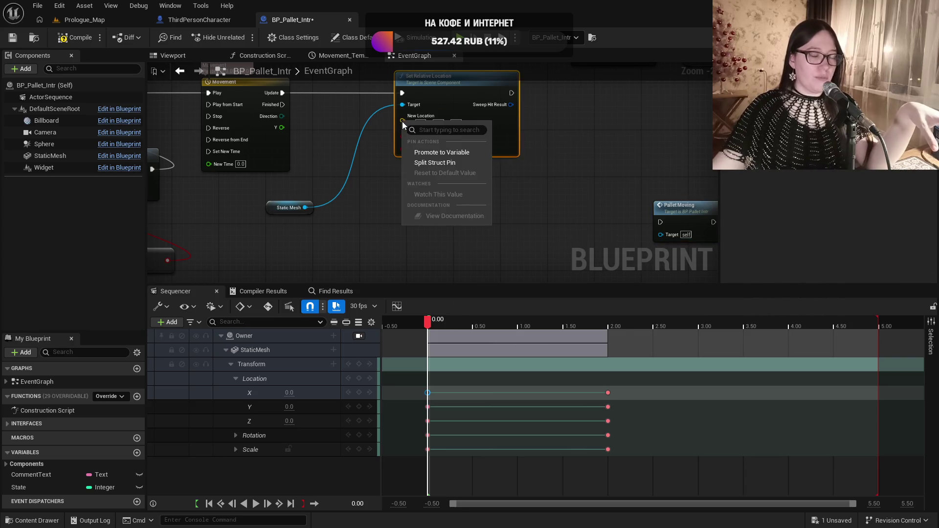
pyautogui.click(437, 164)
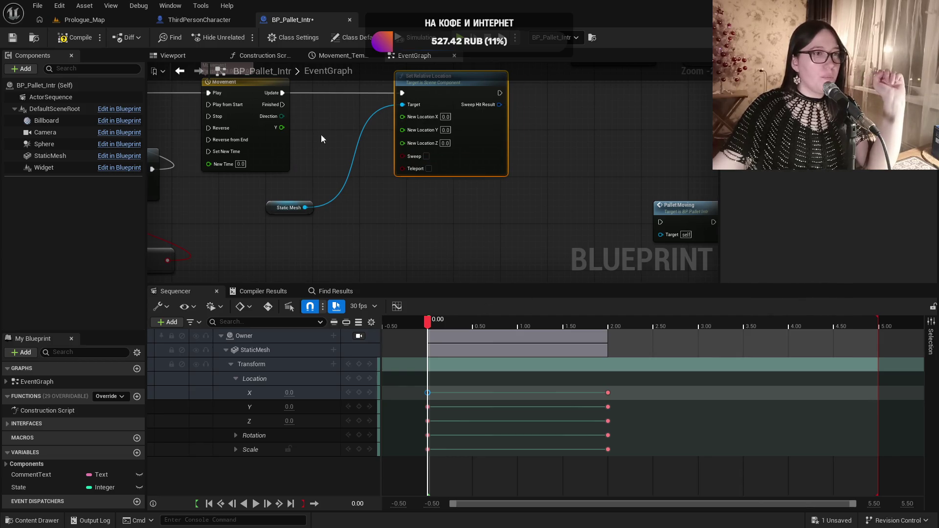
pyautogui.moveTo(286, 126)
pyautogui.mouseDown()
pyautogui.moveTo(309, 137)
pyautogui.moveTo(403, 130)
pyautogui.mouseUp()
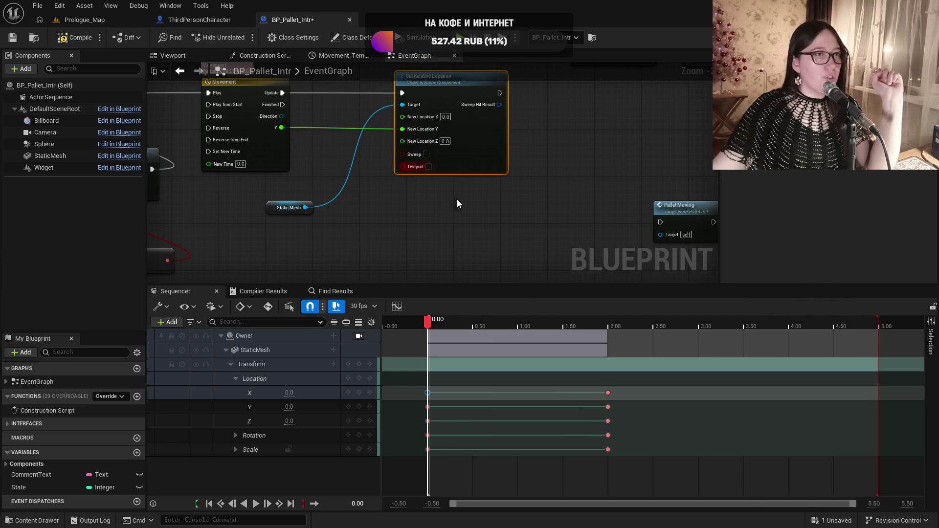
# Chain Set Relative Location into the Delay node, then compile and save the blueprint
pyautogui.moveTo(490, 196)
pyautogui.mouseDown()
pyautogui.moveTo(491, 215)
pyautogui.moveTo(440, 248)
pyautogui.mouseUp()
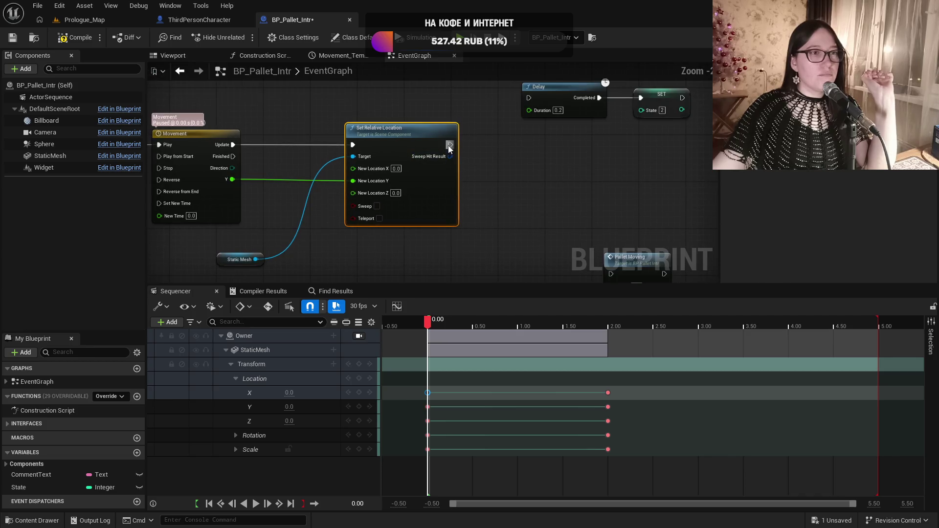
pyautogui.moveTo(593, 170); pyautogui.dragTo(533, 171)
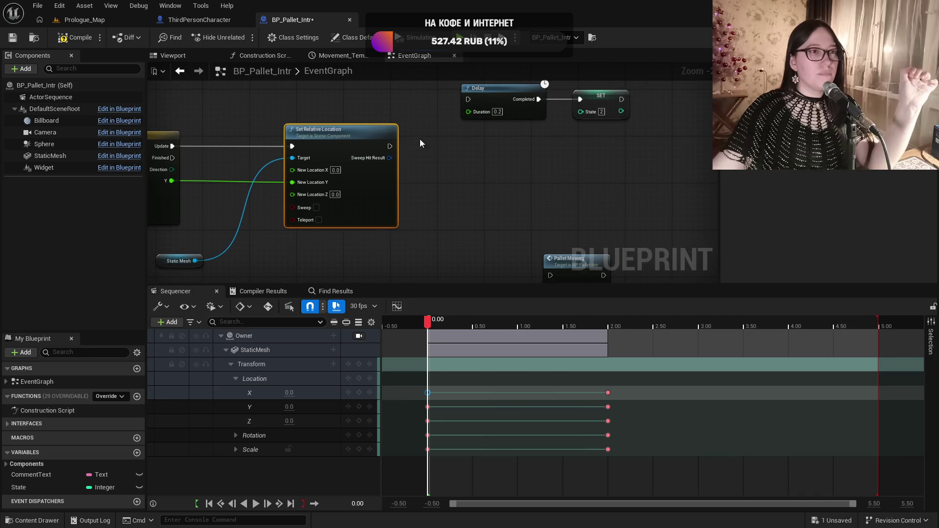
pyautogui.moveTo(390, 146); pyautogui.dragTo(468, 102)
pyautogui.click(69, 38)
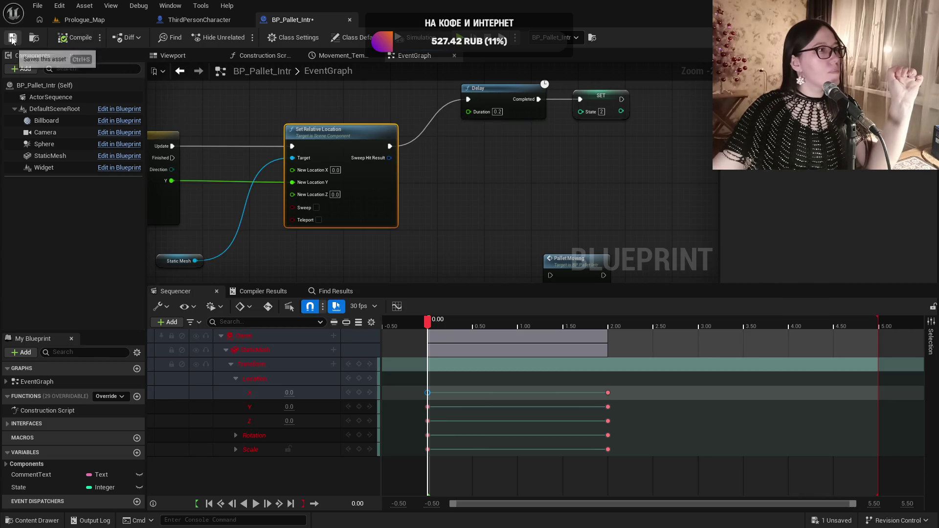
pyautogui.click(12, 38)
pyautogui.scroll(-5, 419, 200)
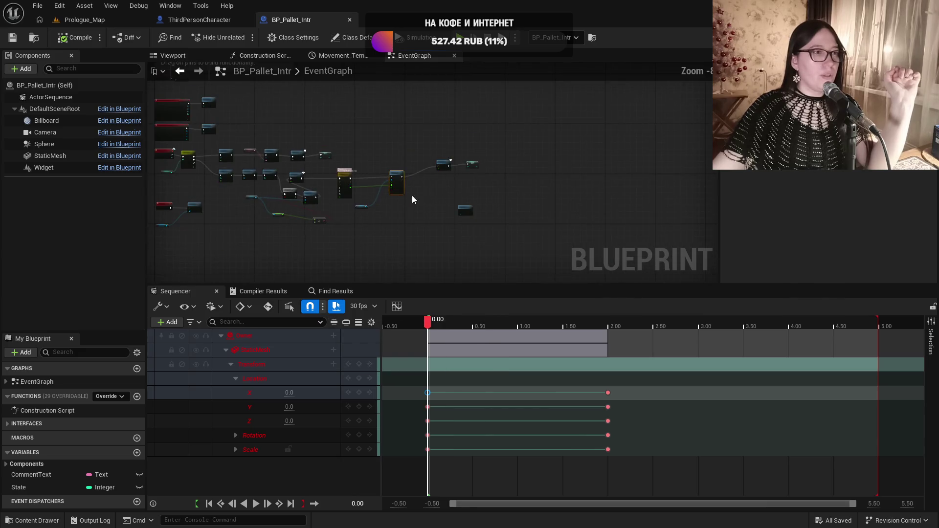
# Give both Movement timeline keyframes User interpolation and save the blueprint
pyautogui.scroll(3, 429, 167)
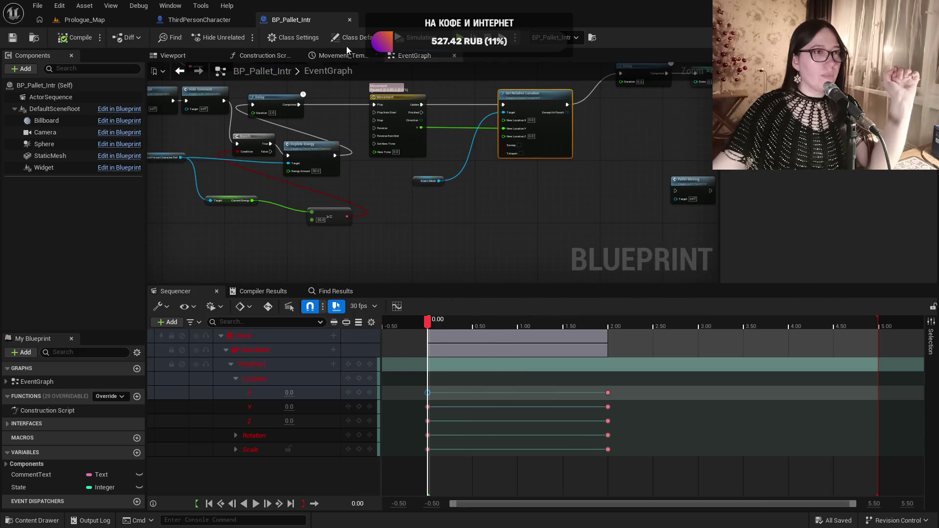
pyautogui.click(333, 56)
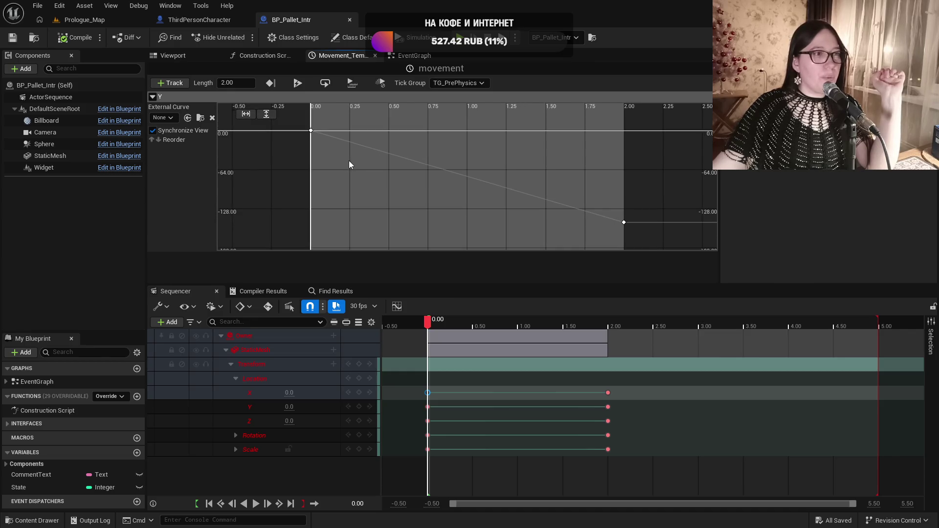
pyautogui.moveTo(298, 132); pyautogui.dragTo(625, 235)
pyautogui.rightClick(624, 223)
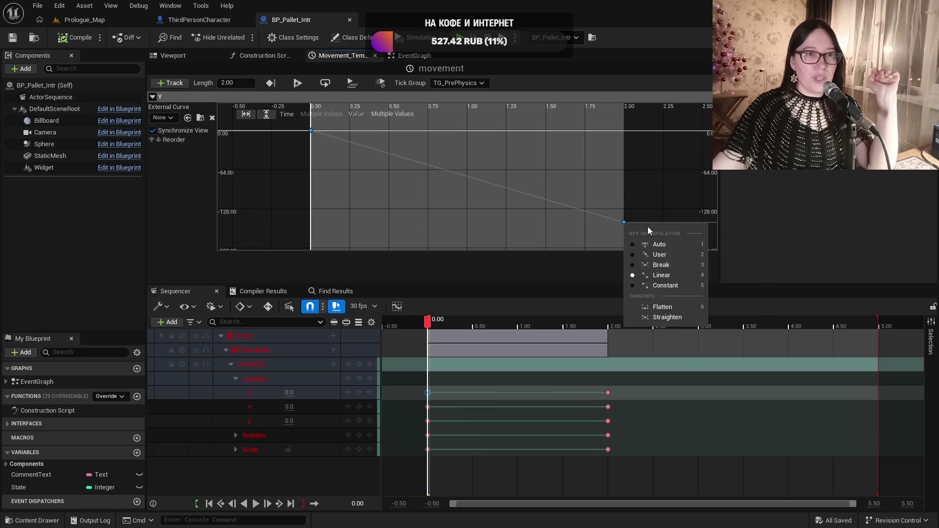
pyautogui.click(676, 255)
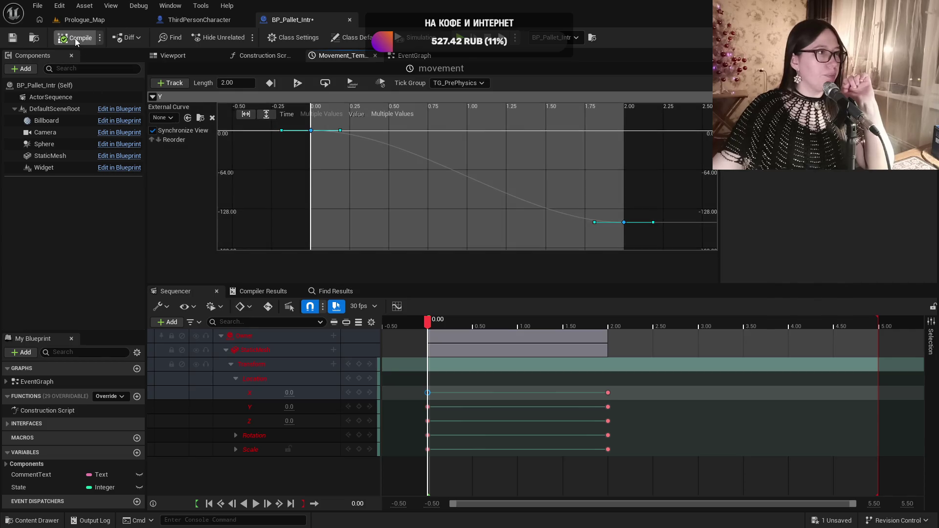
pyautogui.click(12, 37)
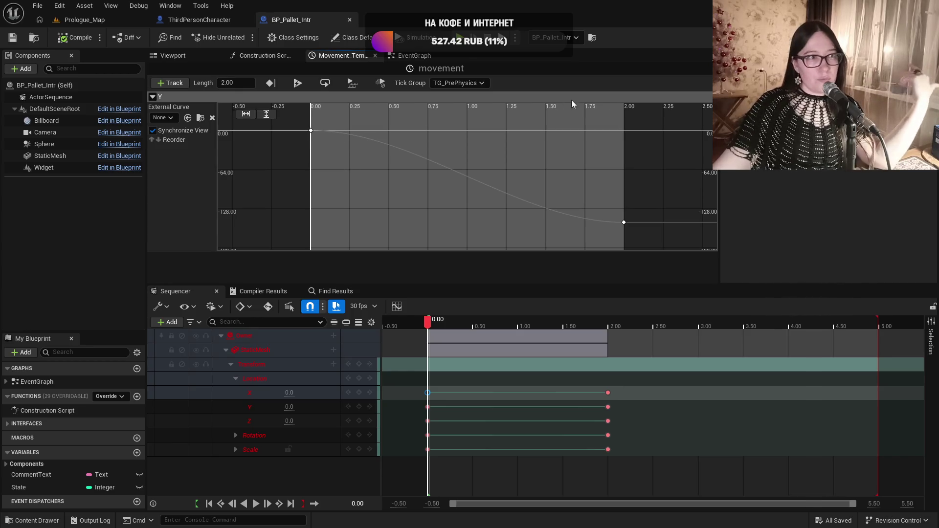
# Pan and zoom the curve view to inspect the eased 0 to -128 track
pyautogui.scroll(-2, 489, 146)
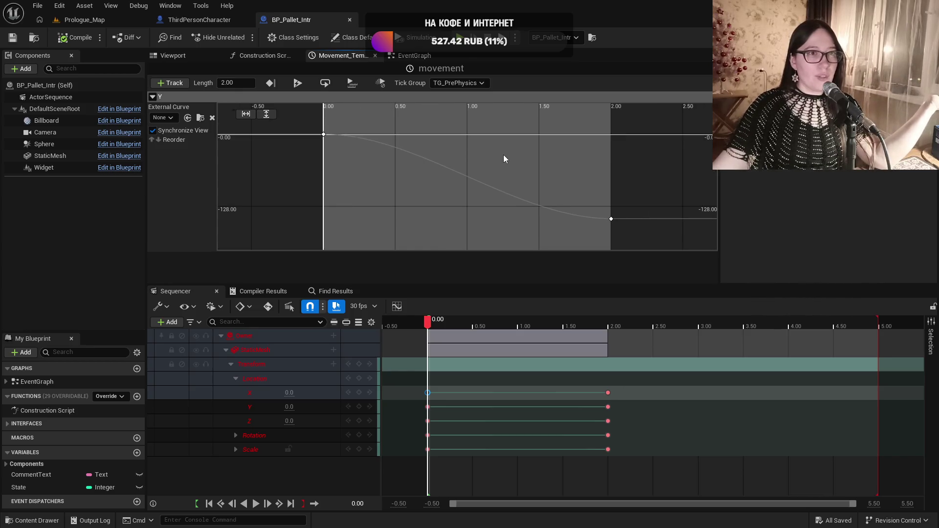
pyautogui.moveTo(510, 157)
pyautogui.mouseDown()
pyautogui.moveTo(516, 182)
pyautogui.moveTo(494, 197)
pyautogui.mouseUp()
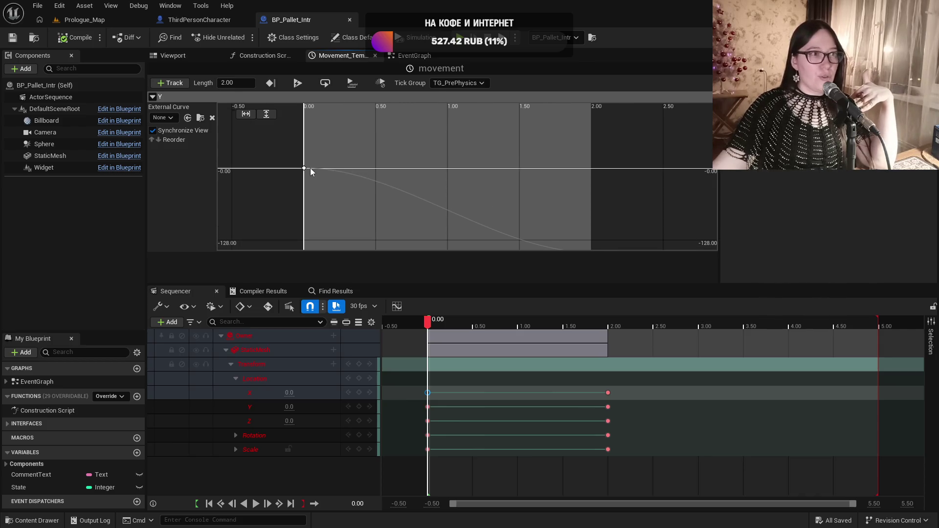
pyautogui.scroll(-2, 540, 191)
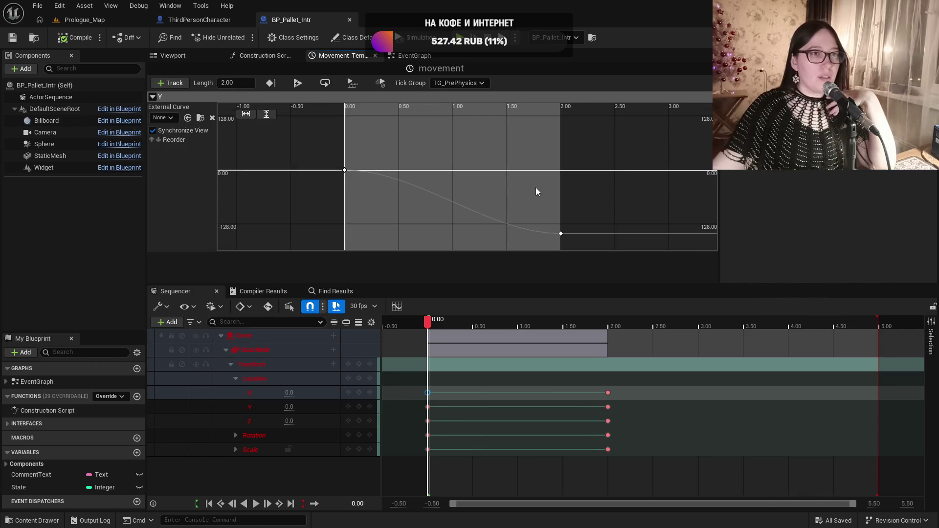
pyautogui.scroll(-2, 494, 169)
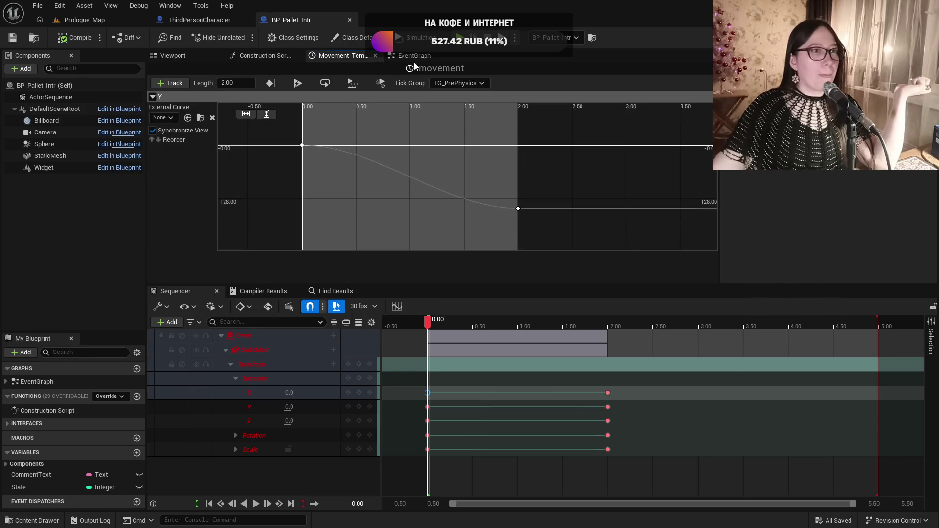
# Line up the Delay and SET nodes after Set Relative Location, then return to Prologue_Map
pyautogui.click(415, 57)
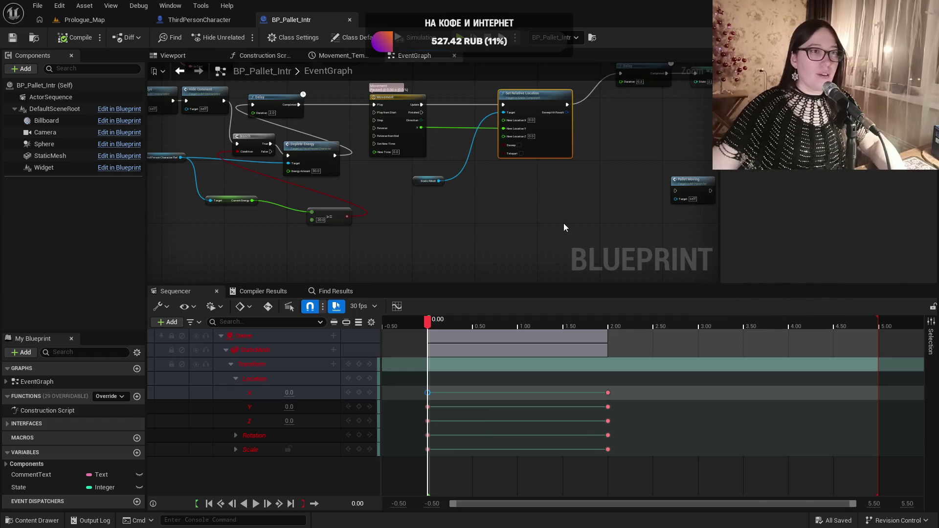
pyautogui.moveTo(563, 223); pyautogui.dragTo(384, 248)
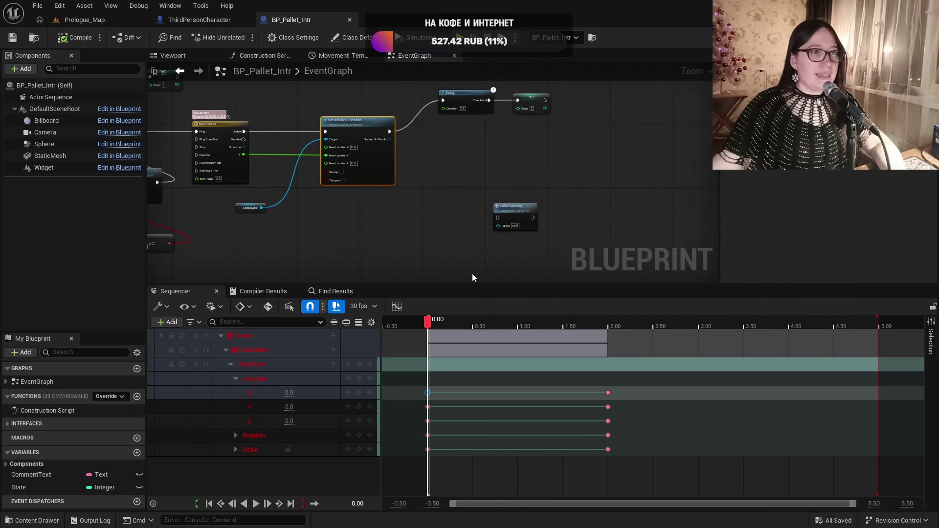
pyautogui.moveTo(467, 96); pyautogui.dragTo(450, 126)
pyautogui.moveTo(529, 101); pyautogui.dragTo(528, 133)
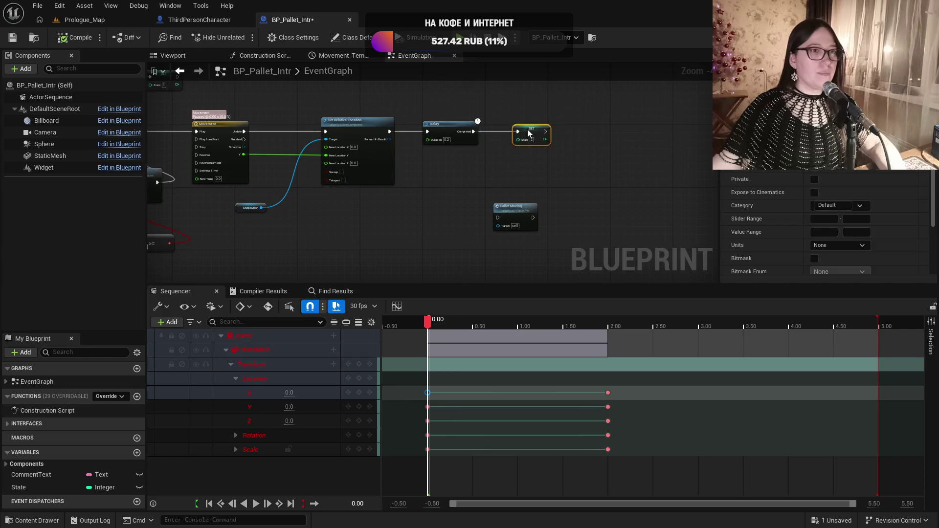
pyautogui.click(118, 19)
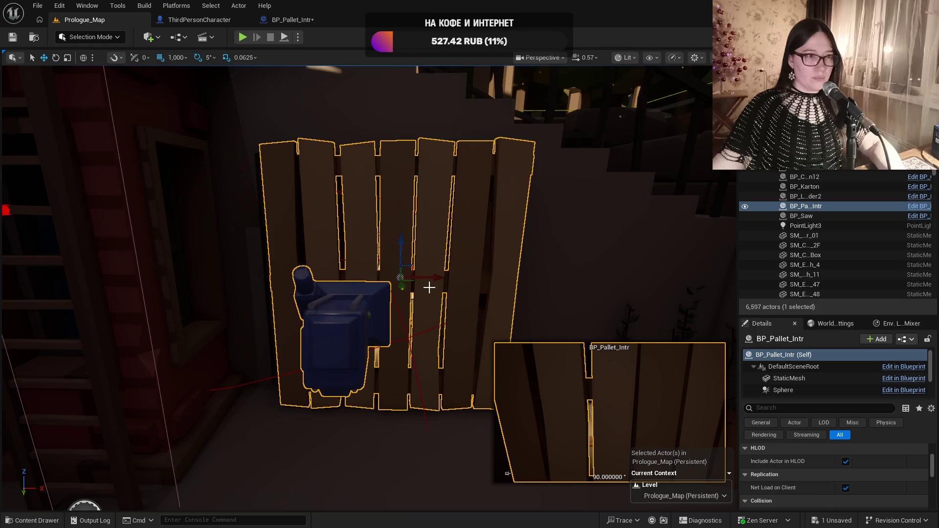
# Playtest the map with Alt+P and stop it with Esc
pyautogui.moveTo(429, 288)
pyautogui.mouseDown()
pyautogui.moveTo(386, 307)
pyautogui.moveTo(329, 149)
pyautogui.moveTo(342, 138)
pyautogui.moveTo(345, 86)
pyautogui.moveTo(299, 106)
pyautogui.mouseUp()
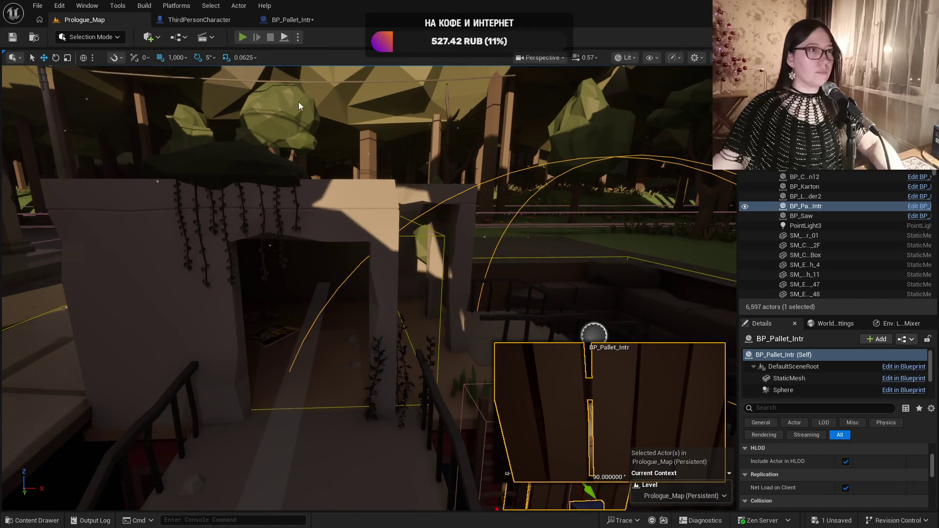
pyautogui.hotkey('alt', 'p')
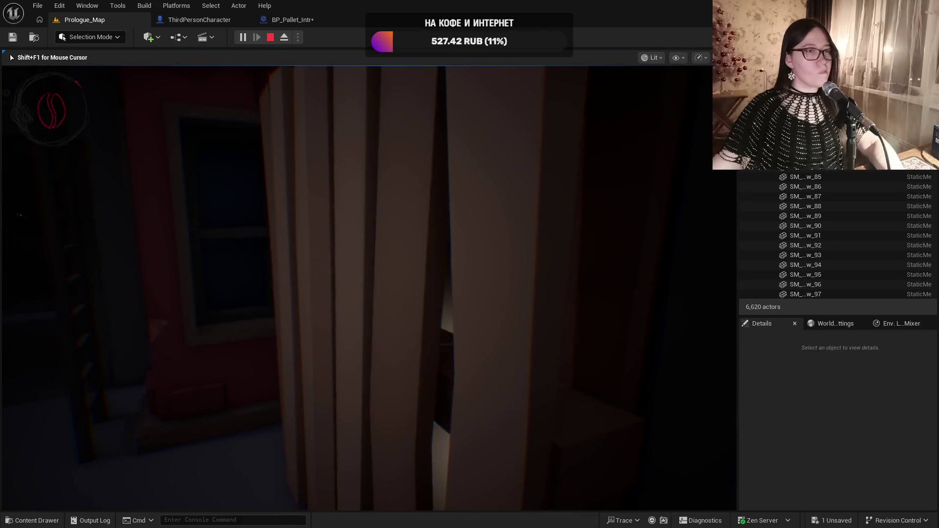
pyautogui.press('Escape')
# Frame the pallet actor and open BP_Pallet_Intr for editing from its context menu
pyautogui.press('f')
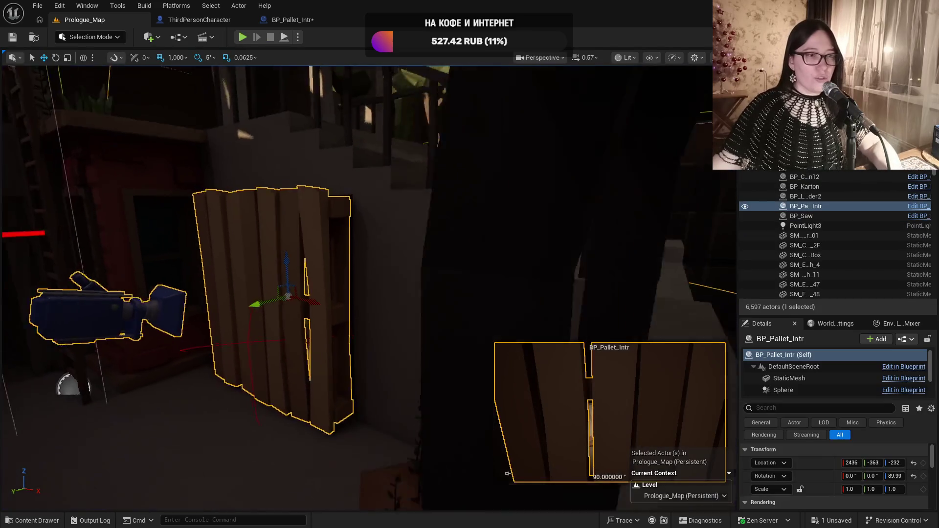
pyautogui.moveTo(382, 328); pyautogui.dragTo(338, 420)
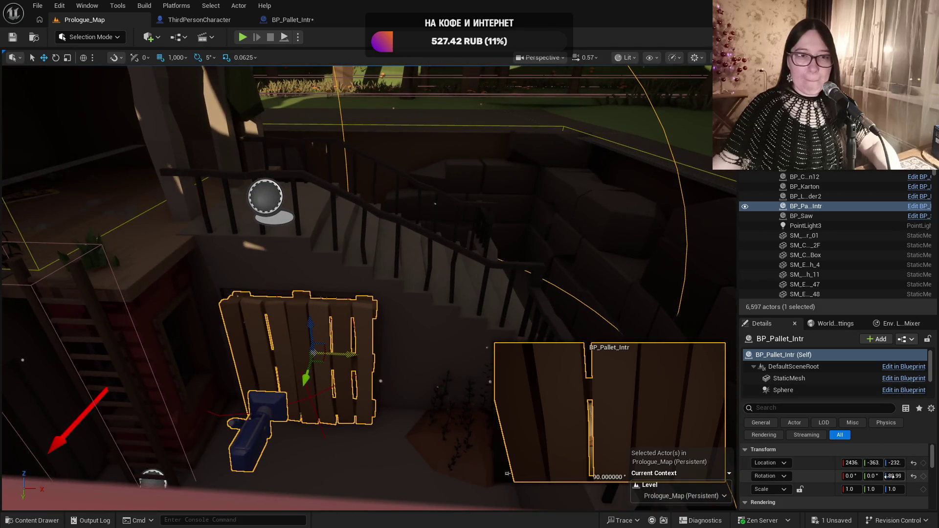
pyautogui.scroll(-2, 915, 479)
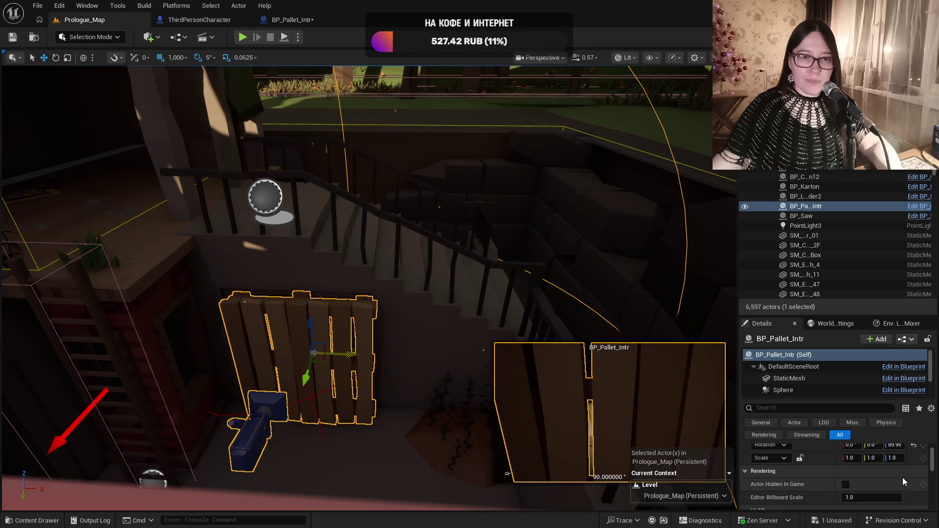
pyautogui.scroll(2, 904, 479)
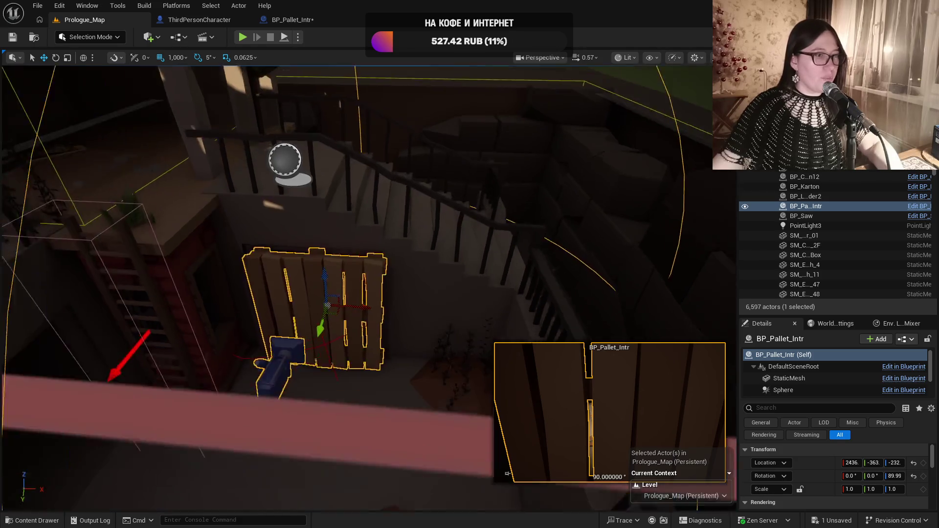
pyautogui.press('f')
pyautogui.rightClick(359, 290)
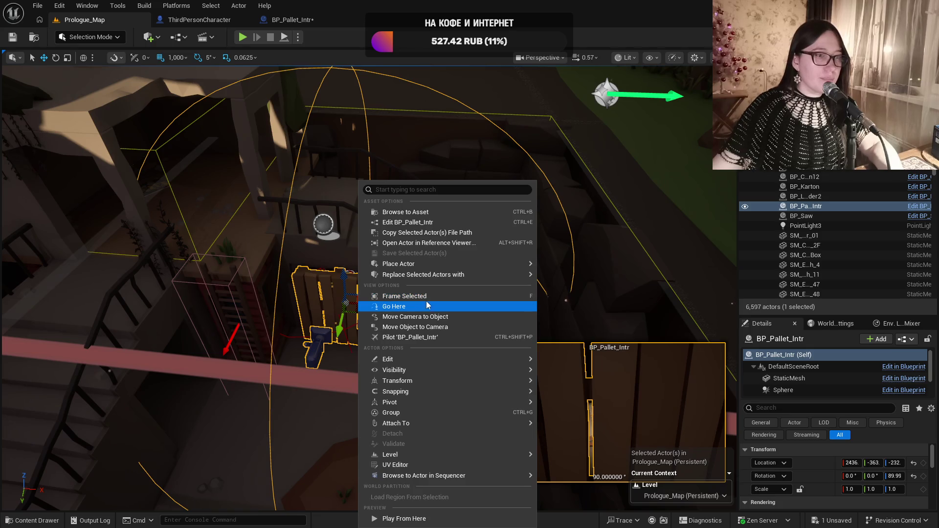
pyautogui.moveTo(455, 406)
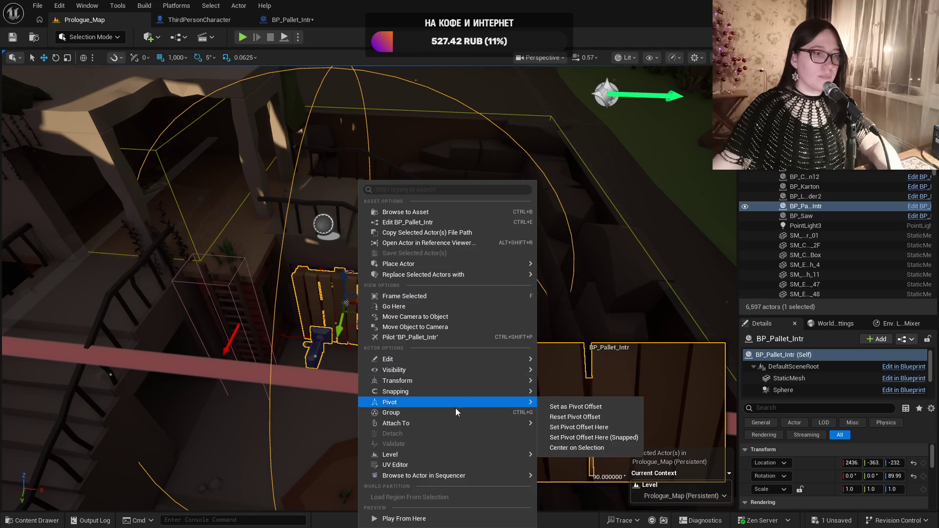
pyautogui.moveTo(412, 454)
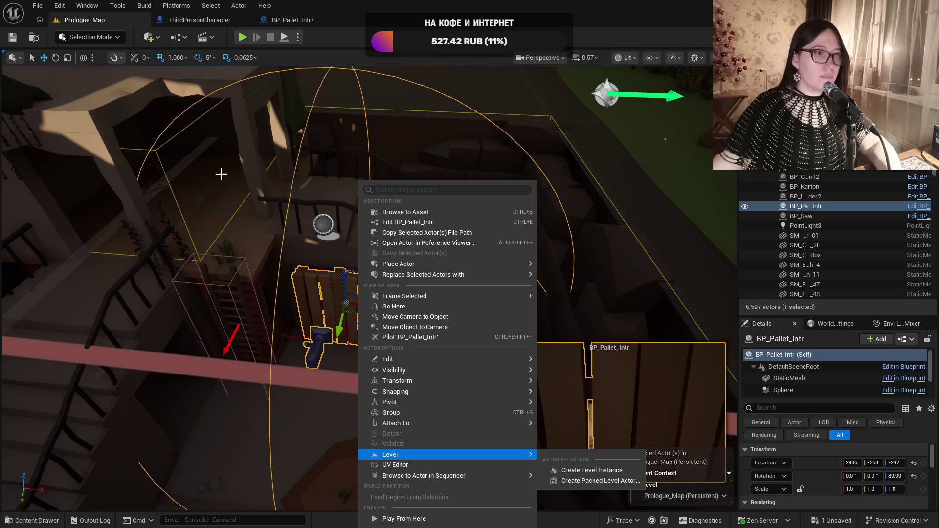
pyautogui.click(293, 19)
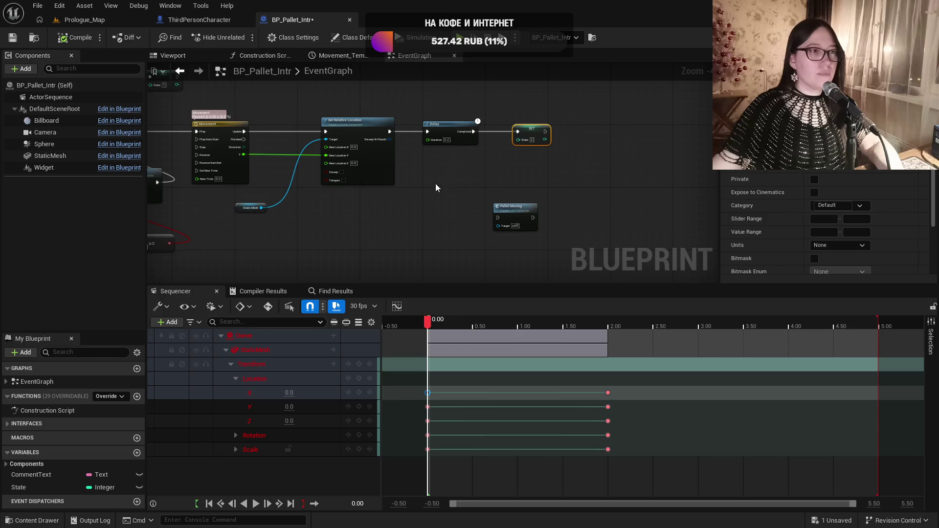
pyautogui.moveTo(427, 224); pyautogui.dragTo(433, 209)
pyautogui.moveTo(214, 145); pyautogui.dragTo(530, 164)
pyautogui.moveTo(246, 282)
pyautogui.mouseDown()
pyautogui.moveTo(342, 235)
pyautogui.moveTo(268, 183)
pyautogui.moveTo(287, 212)
pyautogui.mouseUp()
pyautogui.scroll(4, 249, 198)
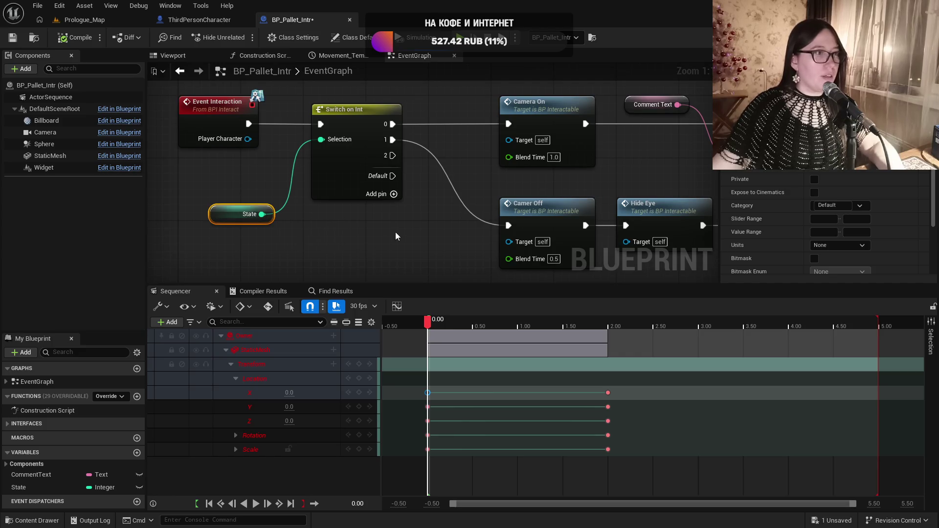
pyautogui.moveTo(395, 232)
pyautogui.mouseDown()
pyautogui.moveTo(367, 249)
pyautogui.moveTo(240, 245)
pyautogui.moveTo(472, 233)
pyautogui.moveTo(471, 242)
pyautogui.moveTo(398, 284)
pyautogui.mouseUp()
pyautogui.moveTo(445, 147); pyautogui.dragTo(430, 136)
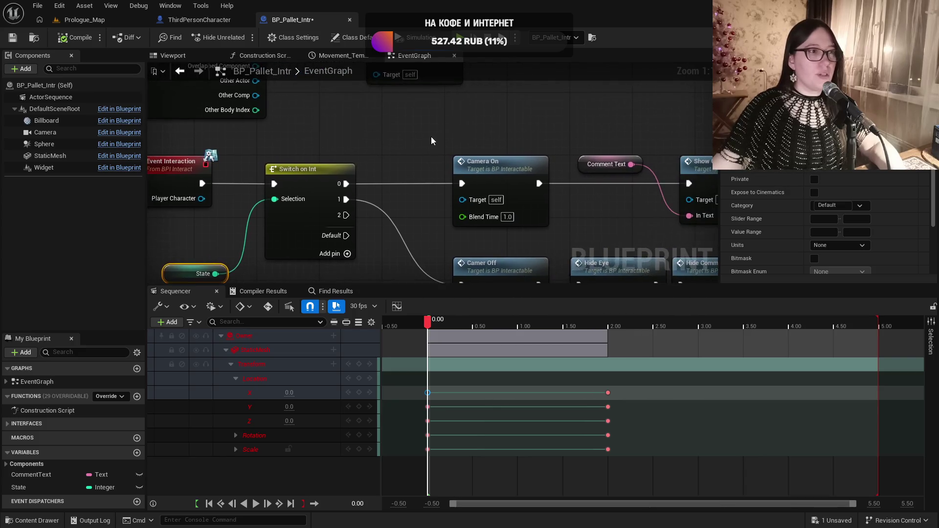
pyautogui.scroll(-2, 431, 136)
pyautogui.moveTo(494, 126); pyautogui.dragTo(445, 127)
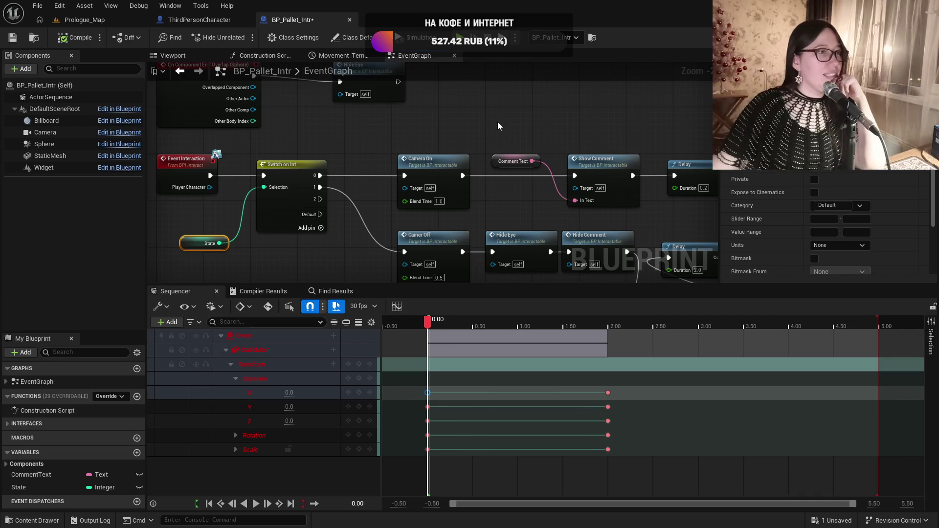
pyautogui.click(214, 168)
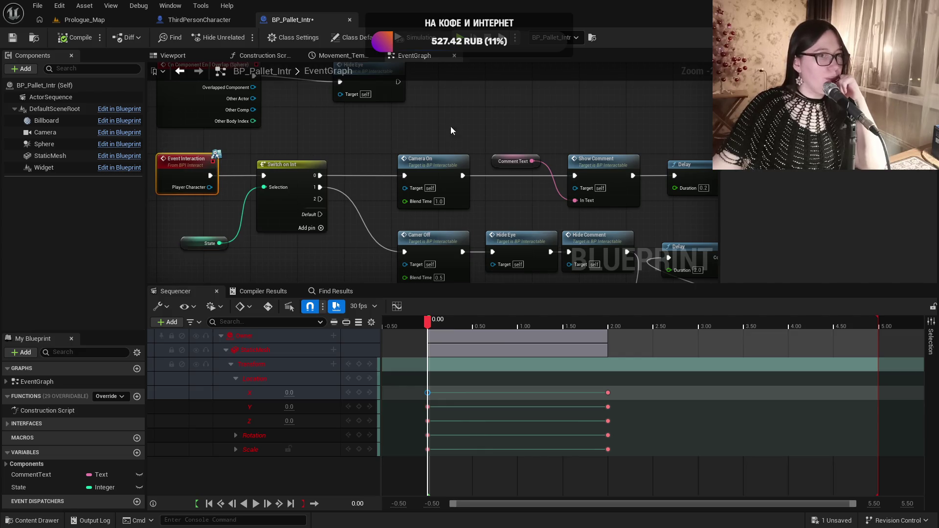
pyautogui.click(180, 22)
pyautogui.scroll(-5, 416, 210)
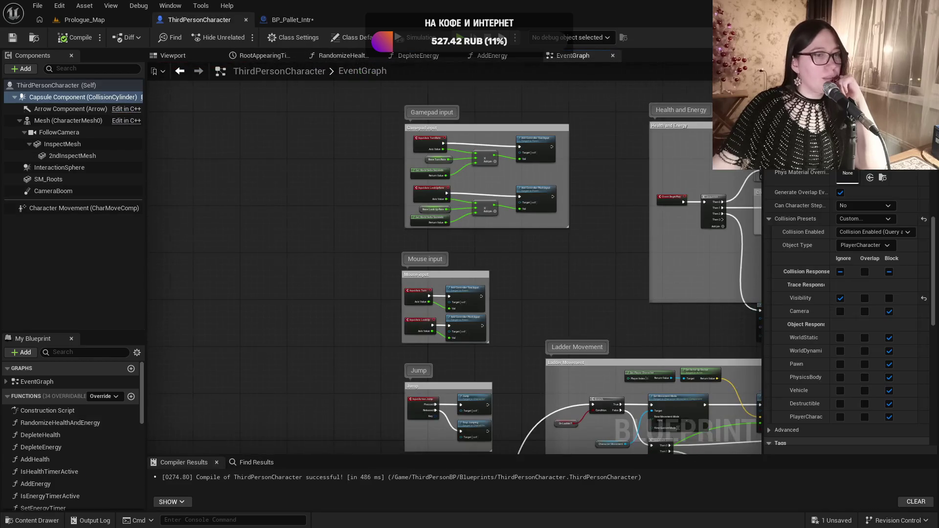
pyautogui.scroll(5, 493, 185)
pyautogui.scroll(-3, 538, 215)
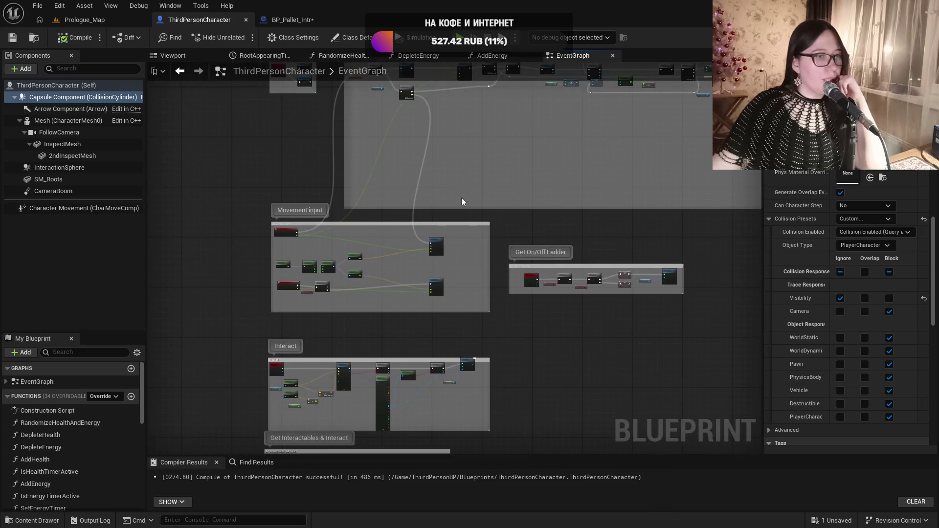
pyautogui.scroll(6, 308, 252)
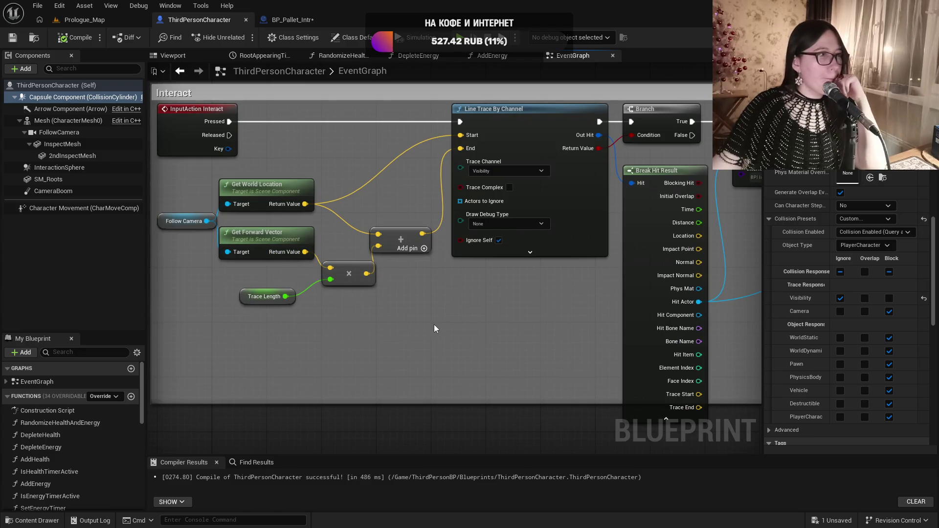
pyautogui.moveTo(434, 328); pyautogui.dragTo(282, 327)
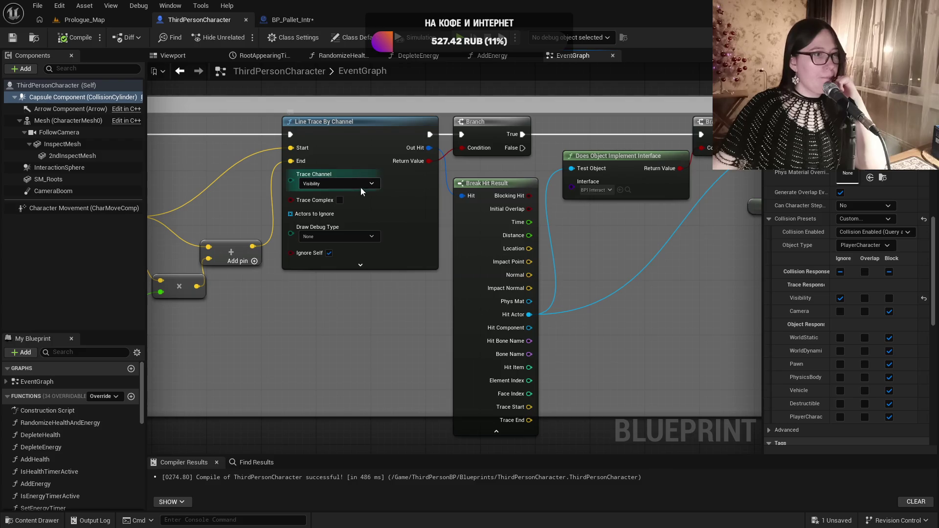
pyautogui.click(265, 21)
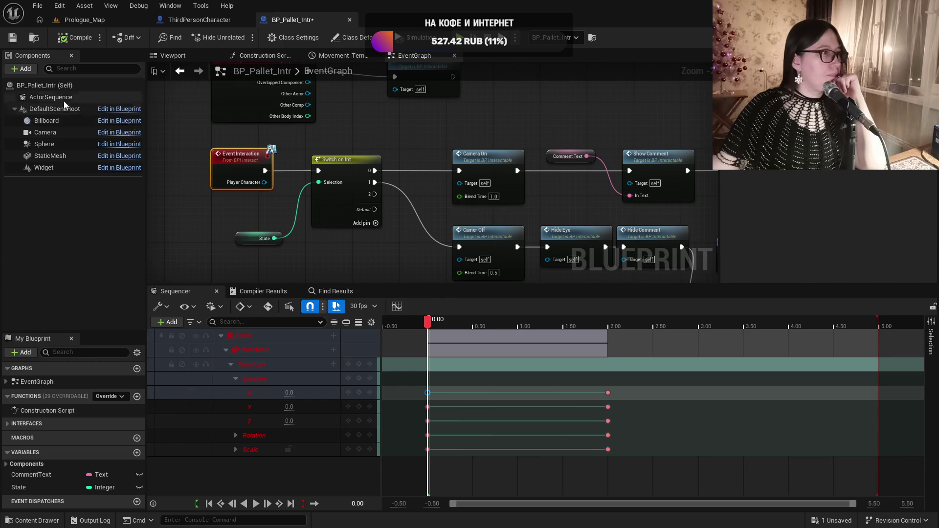
# Inspect the StaticMesh component's settings in the Details panel
pyautogui.click(49, 156)
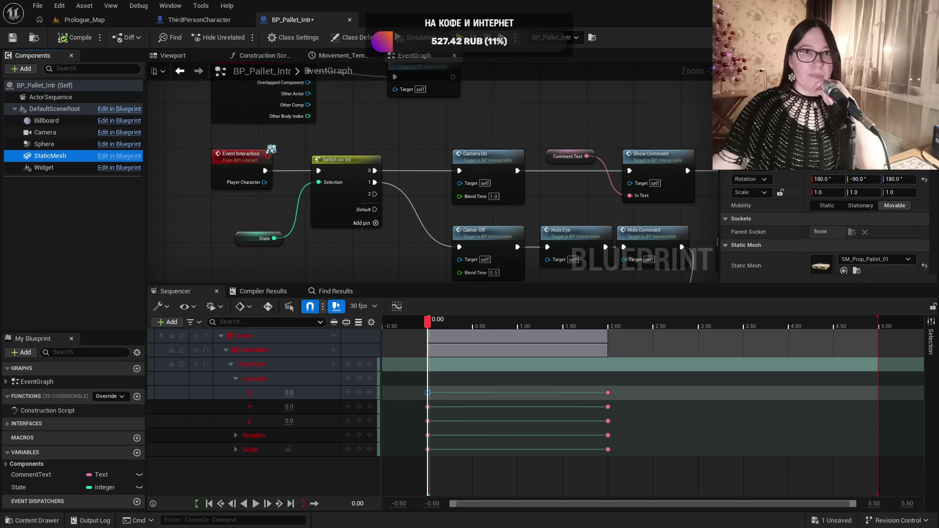
pyautogui.scroll(-3, 827, 220)
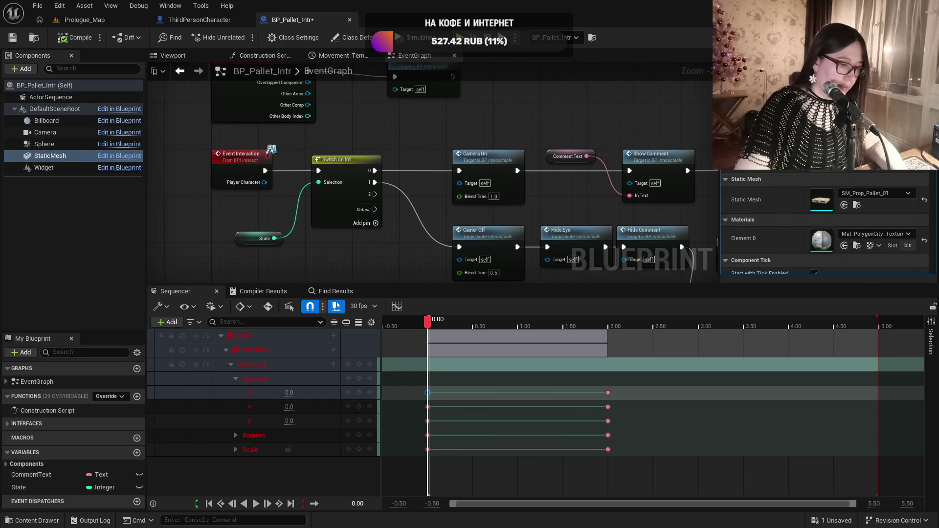
pyautogui.scroll(-5, 848, 173)
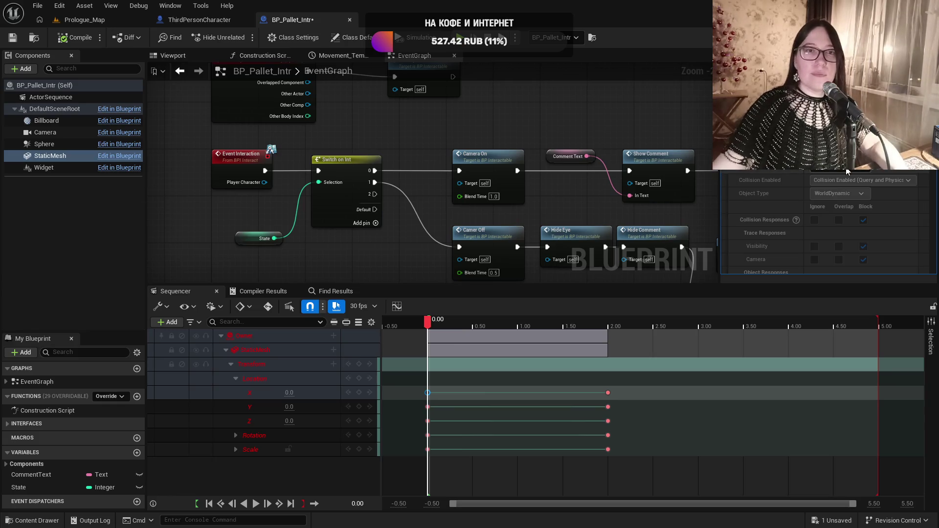
pyautogui.scroll(-4, 852, 176)
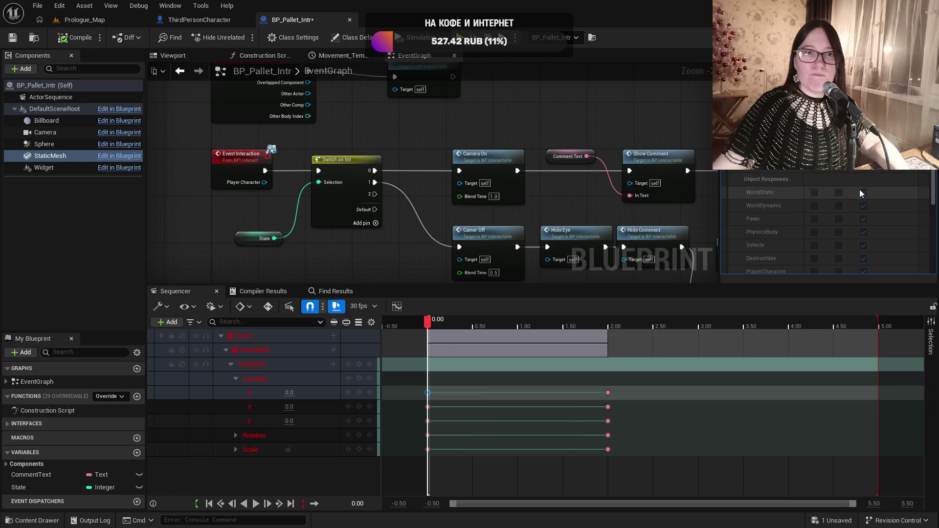
pyautogui.scroll(-2, 860, 192)
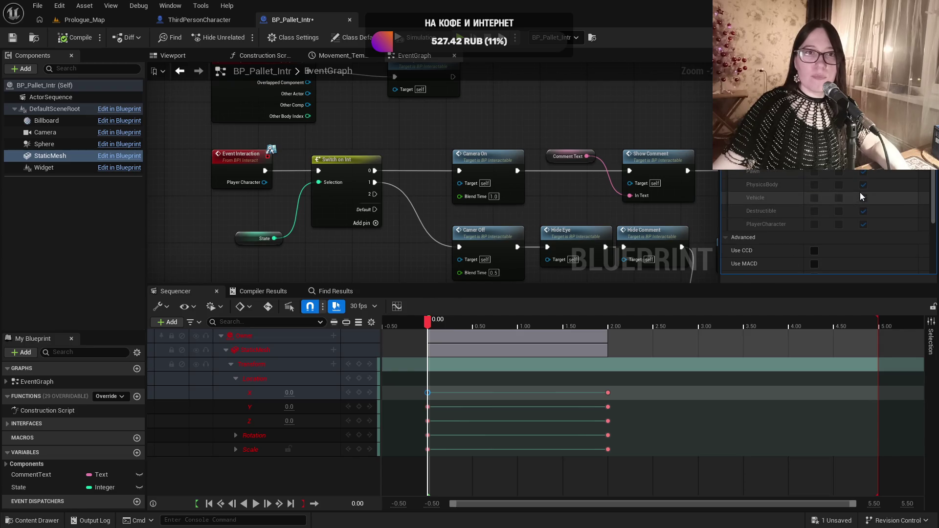
pyautogui.scroll(5, 860, 192)
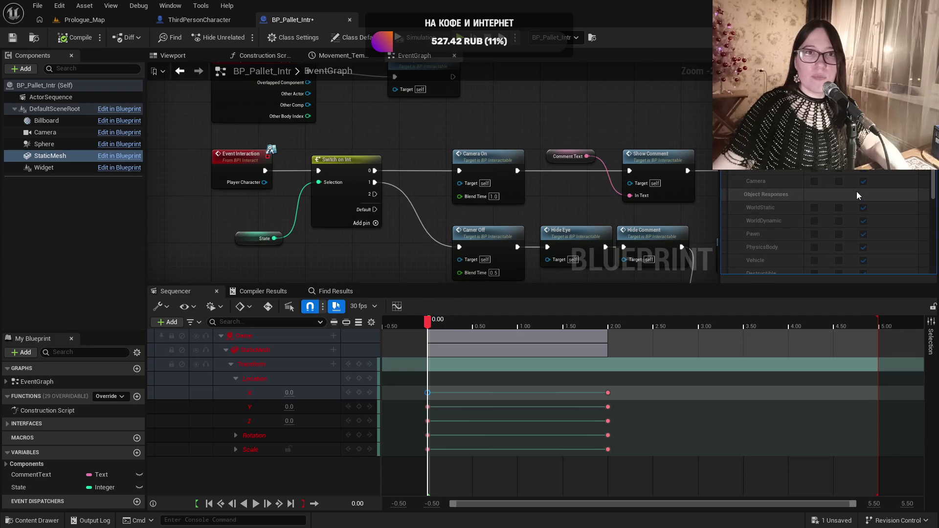
pyautogui.scroll(2, 857, 194)
pyautogui.scroll(3, 857, 191)
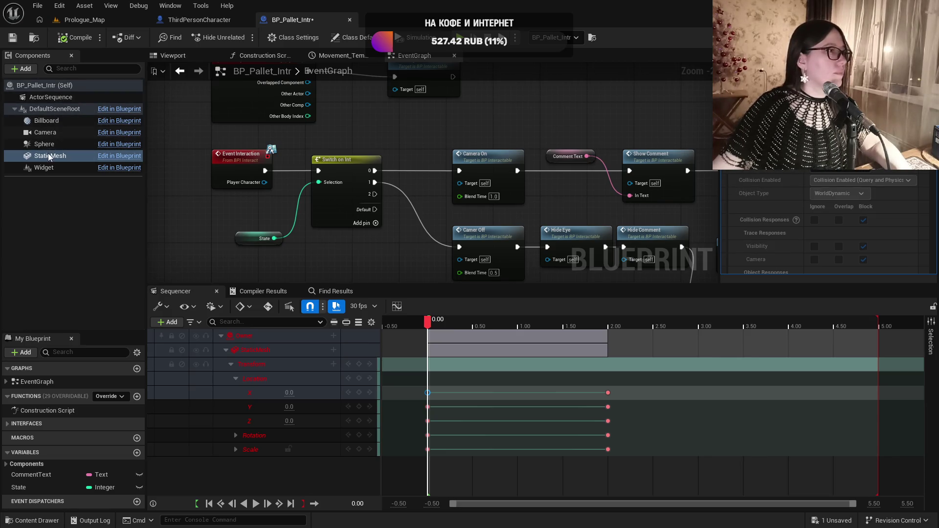
# Change the Sphere component's Visibility collision response and save the pallet blueprint
pyautogui.click(49, 87)
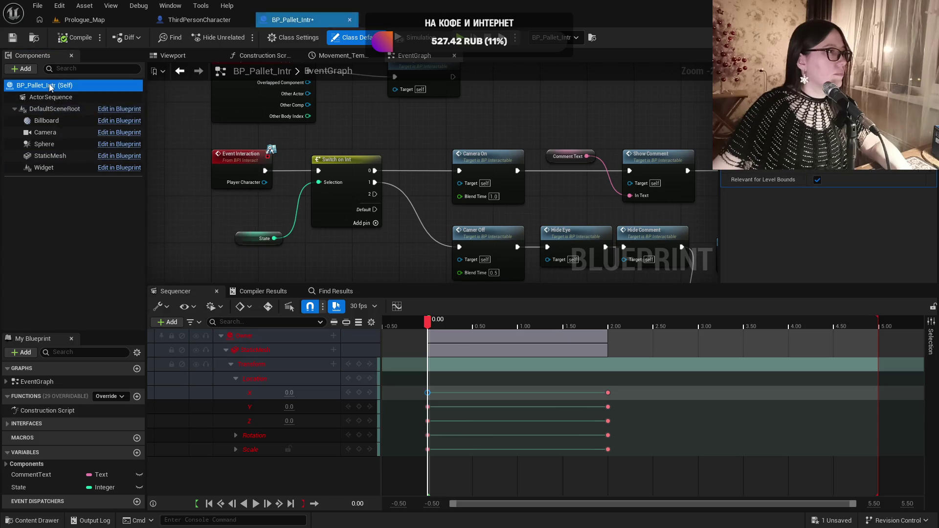
pyautogui.click(55, 109)
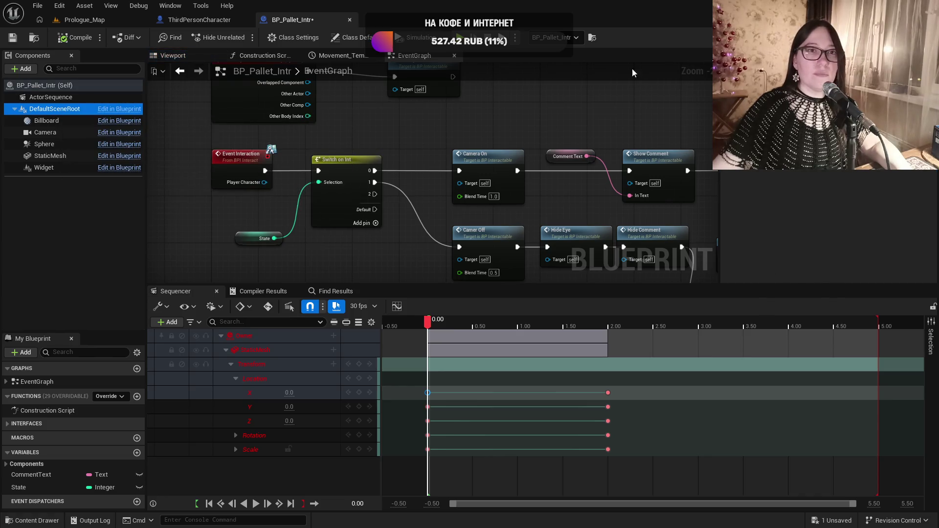
pyautogui.click(58, 121)
pyautogui.click(60, 142)
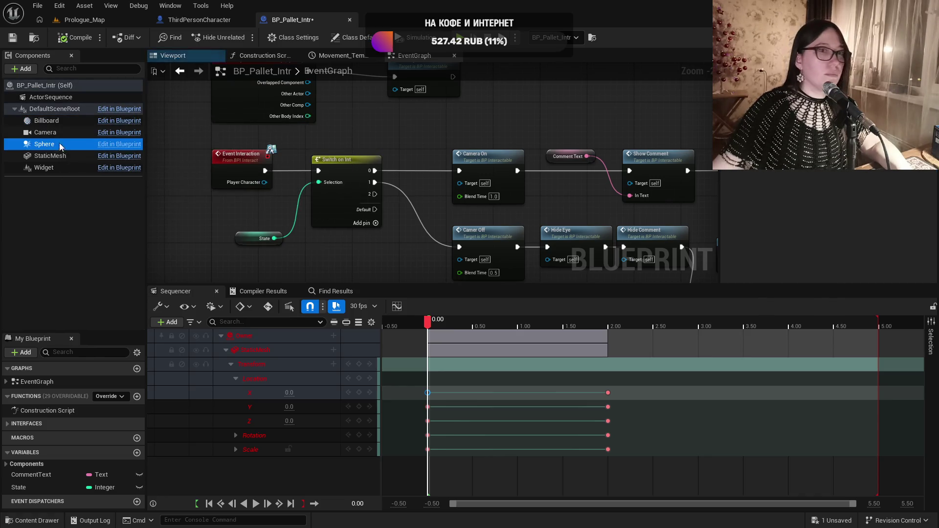
pyautogui.scroll(-1, 827, 220)
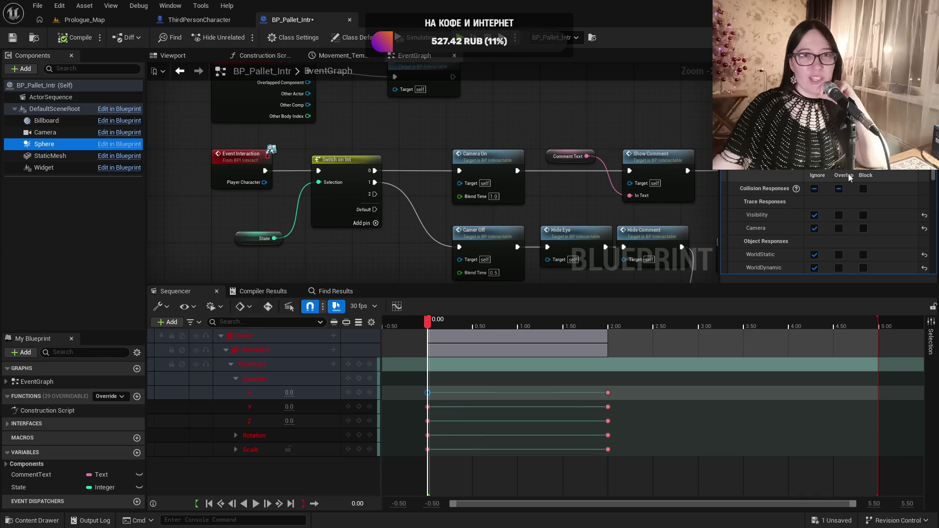
pyautogui.click(839, 215)
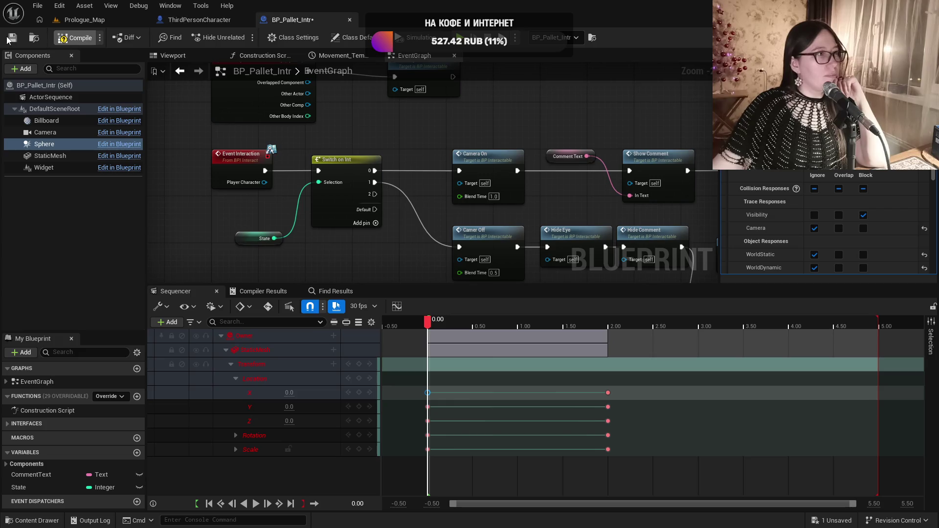
pyautogui.click(21, 37)
# Playtest Prologue_Map, interact with the pallet using E, then return to BP_Pallet_Intr
pyautogui.click(81, 19)
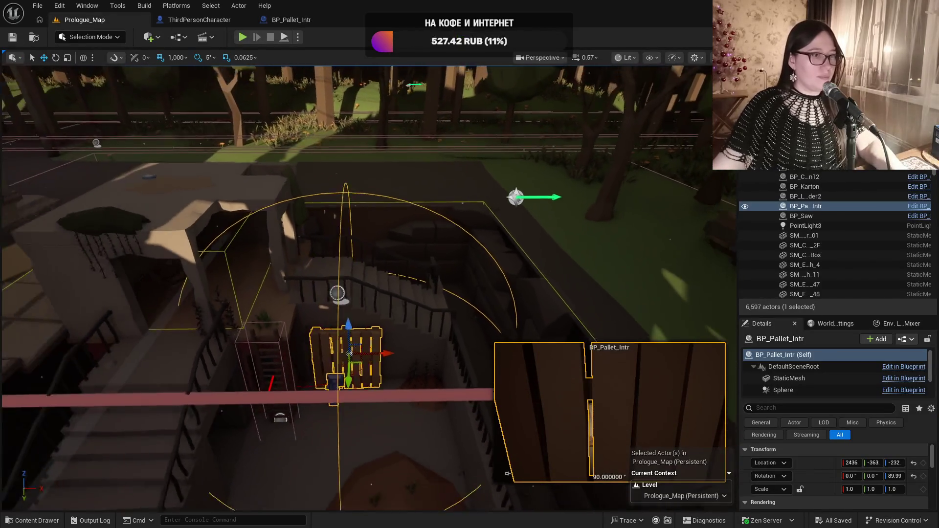
pyautogui.moveTo(357, 289)
pyautogui.mouseDown()
pyautogui.moveTo(333, 294)
pyautogui.moveTo(308, 318)
pyautogui.mouseUp()
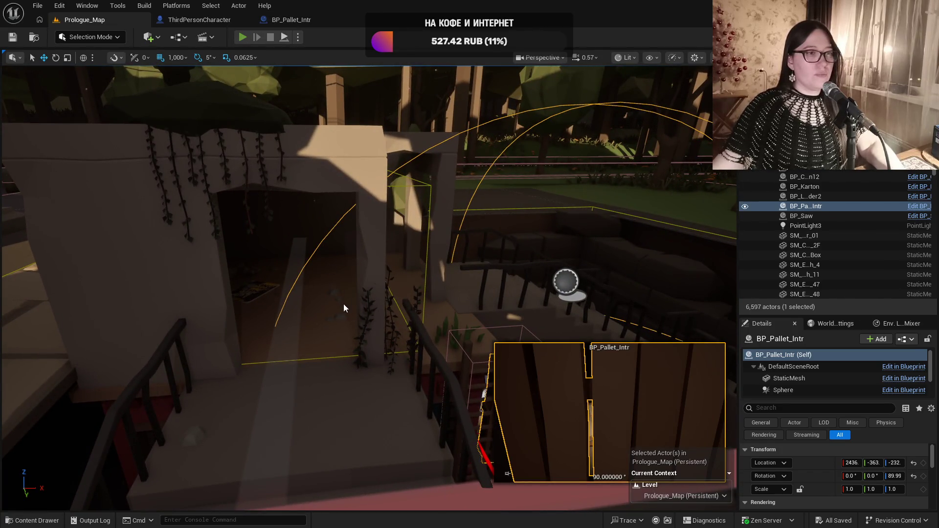
pyautogui.hotkey('alt', 'p')
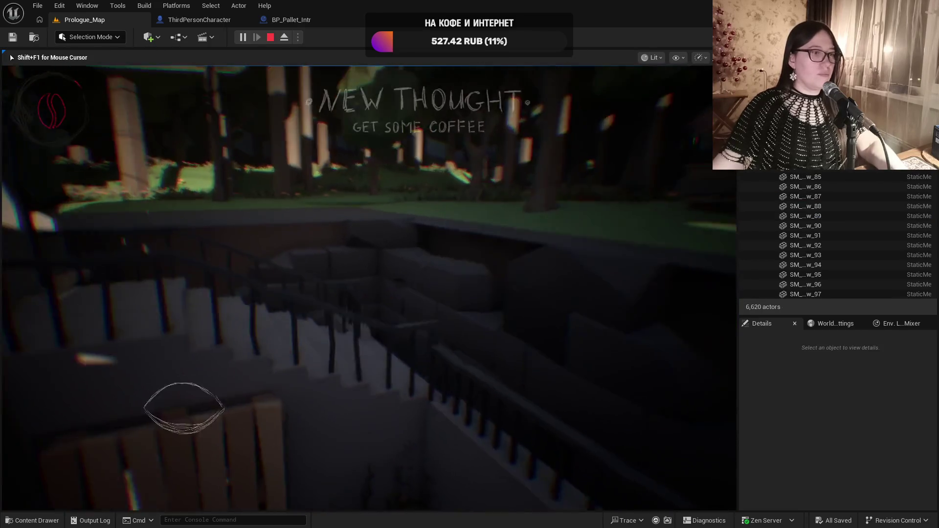
pyautogui.press('e')
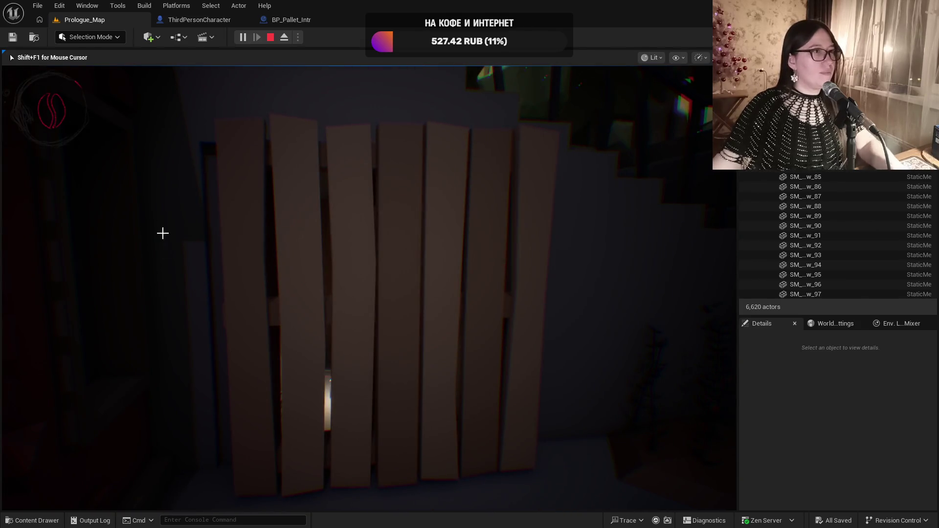
pyautogui.press('Escape')
pyautogui.click(292, 20)
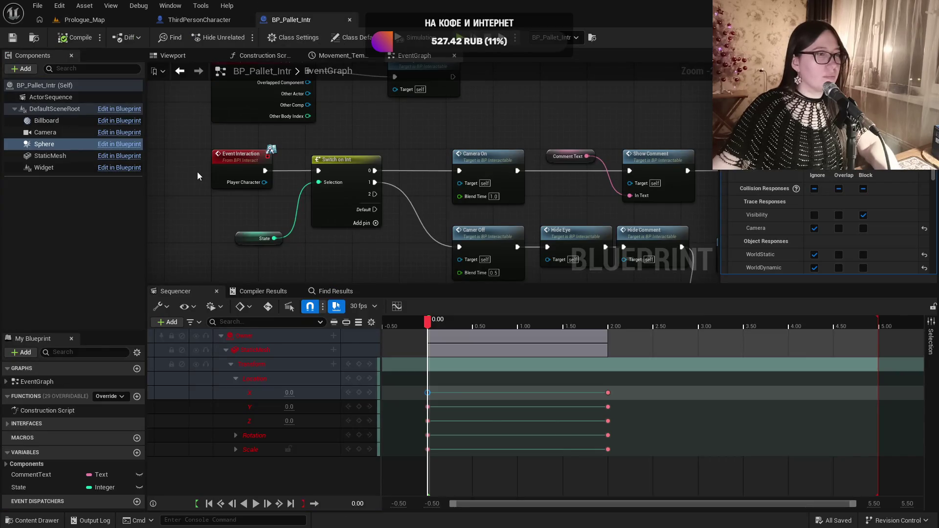
# Survey the pallet event graph from Event Interaction down to the Branch and Deplete Energy nodes
pyautogui.rightClick(230, 164)
pyautogui.click(257, 158)
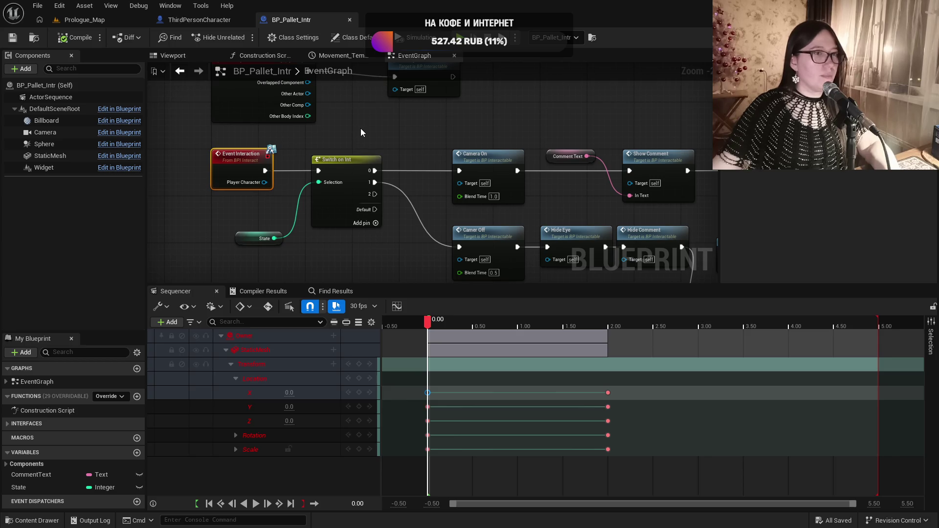
pyautogui.moveTo(360, 129)
pyautogui.mouseDown()
pyautogui.moveTo(347, 212)
pyautogui.moveTo(351, 203)
pyautogui.mouseUp()
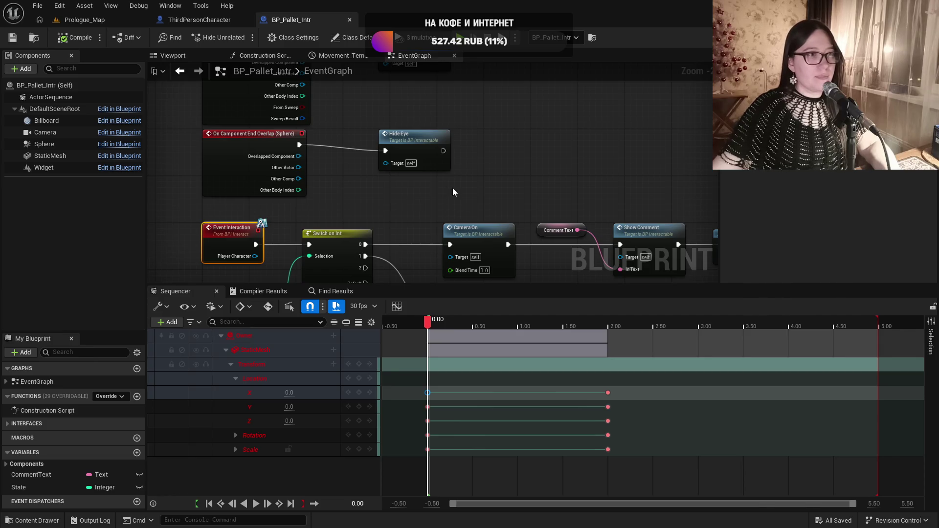
pyautogui.moveTo(421, 206); pyautogui.dragTo(393, 150)
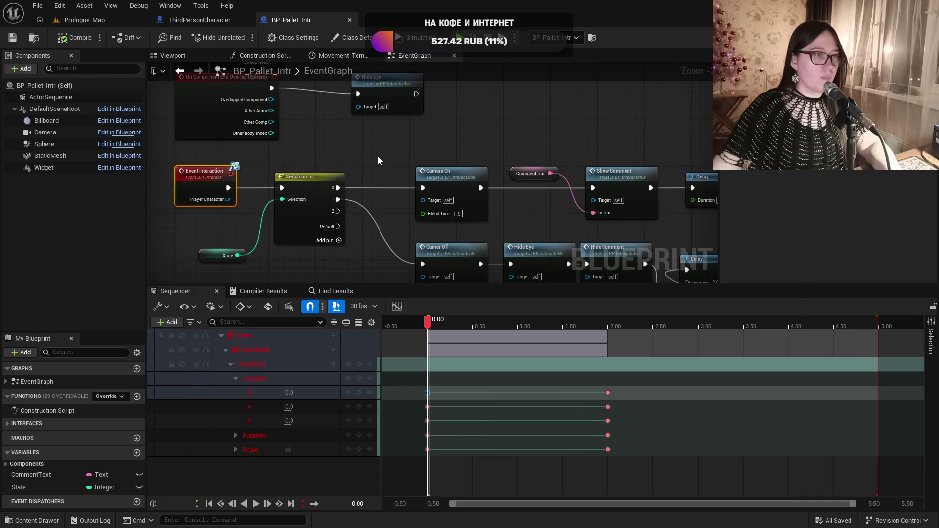
pyautogui.moveTo(584, 125)
pyautogui.mouseDown()
pyautogui.moveTo(394, 122)
pyautogui.moveTo(463, 101)
pyautogui.moveTo(468, 87)
pyautogui.moveTo(371, 75)
pyautogui.mouseUp()
pyautogui.moveTo(547, 181)
pyautogui.mouseDown()
pyautogui.moveTo(364, 37)
pyautogui.moveTo(251, 68)
pyautogui.mouseUp()
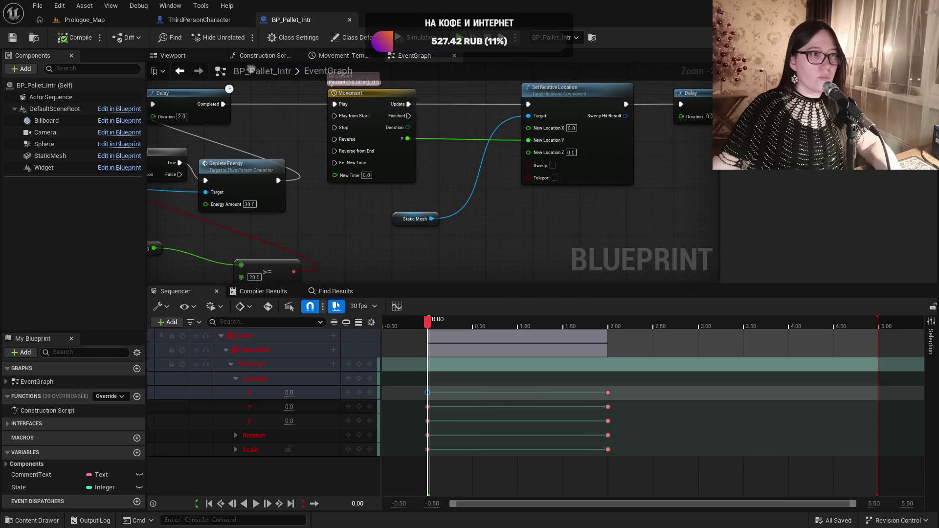
# Select the Movement node chain, undoing an accidental pin disconnect with Ctrl+Z
pyautogui.moveTo(390, 58)
pyautogui.mouseDown()
pyautogui.moveTo(346, 106)
pyautogui.moveTo(655, 212)
pyautogui.moveTo(691, 264)
pyautogui.mouseUp()
pyautogui.moveTo(638, 226)
pyautogui.mouseDown()
pyautogui.moveTo(390, 168)
pyautogui.moveTo(419, 178)
pyautogui.moveTo(509, 166)
pyautogui.mouseUp()
pyautogui.scroll(-1, 509, 165)
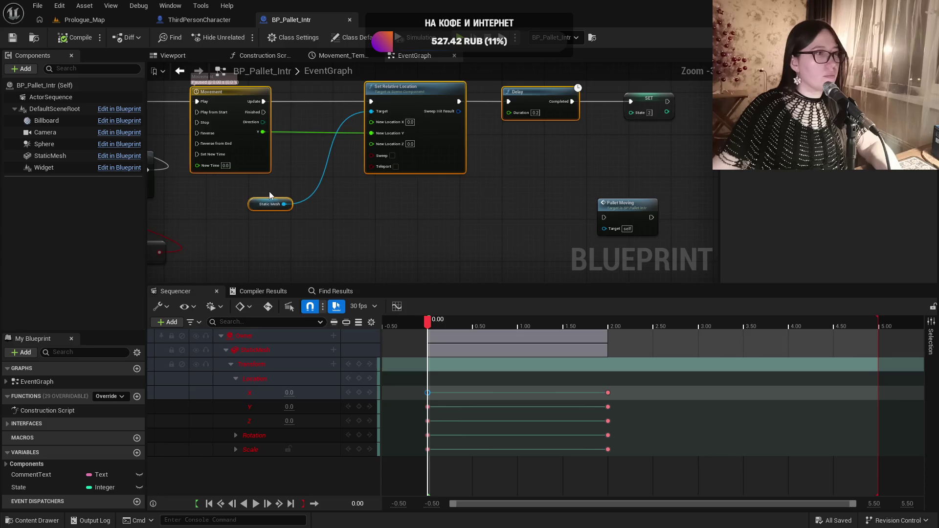
pyautogui.scroll(-1, 269, 196)
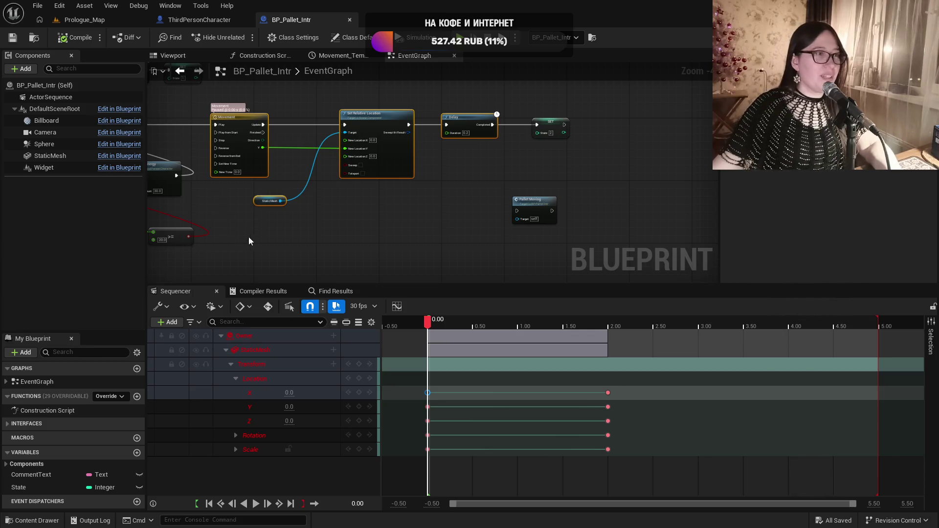
pyautogui.moveTo(248, 225)
pyautogui.mouseDown()
pyautogui.moveTo(489, 106)
pyautogui.moveTo(543, 91)
pyautogui.mouseUp()
pyautogui.keyDown('ctrl'); pyautogui.click(535, 202); pyautogui.keyUp('ctrl')
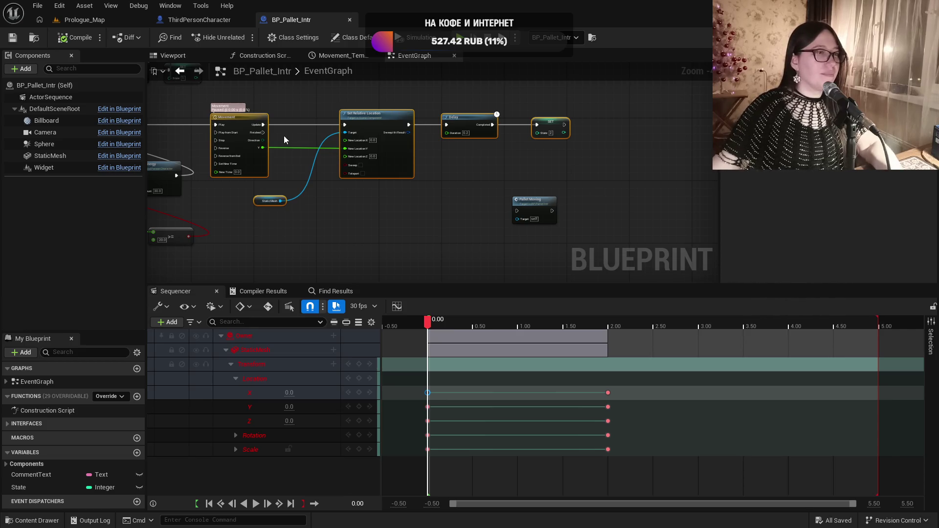
pyautogui.keyDown('alt'); pyautogui.click(215, 125); pyautogui.keyUp('alt')
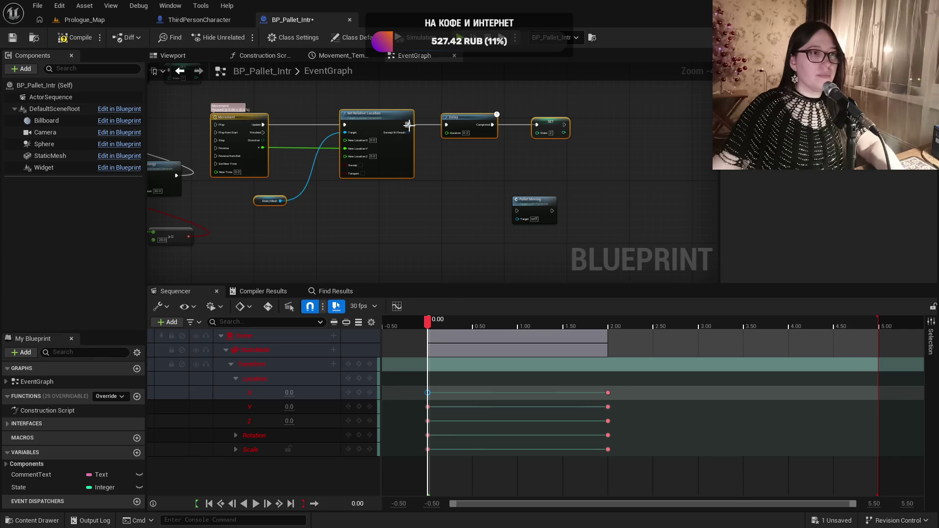
pyautogui.hotkey('ctrl', 'z')
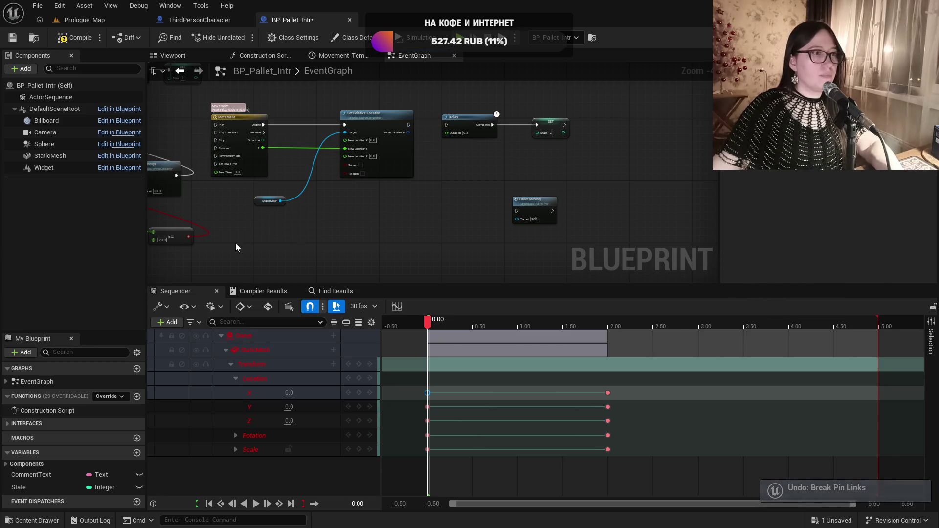
pyautogui.moveTo(241, 230)
pyautogui.mouseDown()
pyautogui.moveTo(349, 111)
pyautogui.moveTo(561, 112)
pyautogui.mouseUp()
pyautogui.scroll(-4, 371, 108)
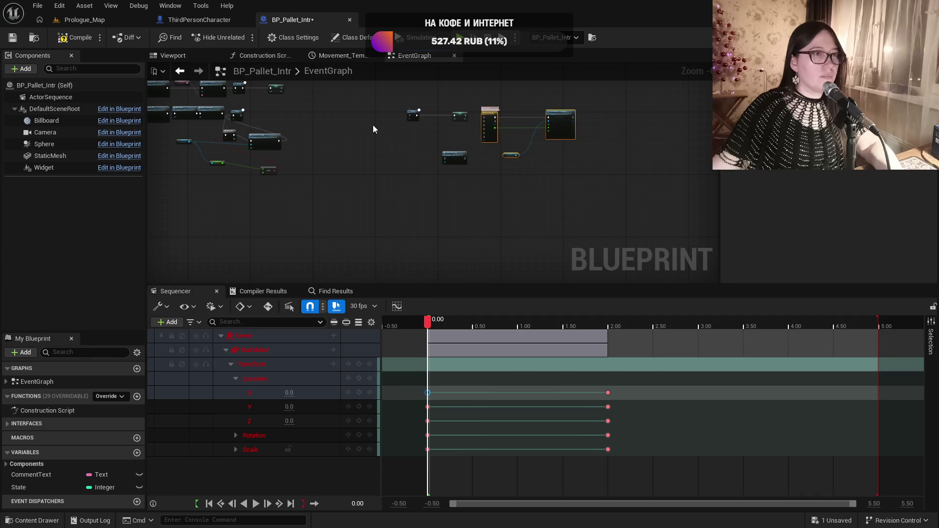
# Wire Delay 2.0 into Pallet Moving, then into the 0.2 Delay, and align the SET node
pyautogui.moveTo(373, 129)
pyautogui.mouseDown()
pyautogui.moveTo(473, 109)
pyautogui.moveTo(358, 115)
pyautogui.mouseUp()
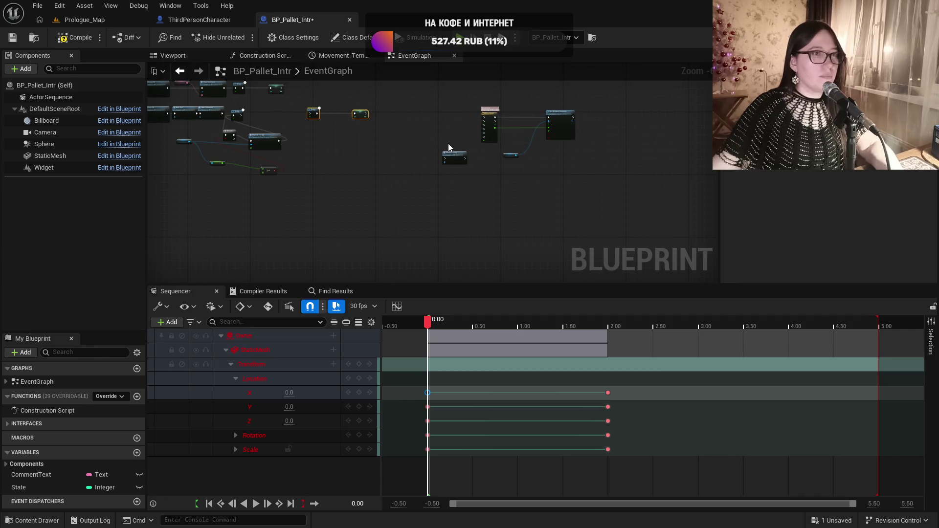
pyautogui.scroll(5, 318, 147)
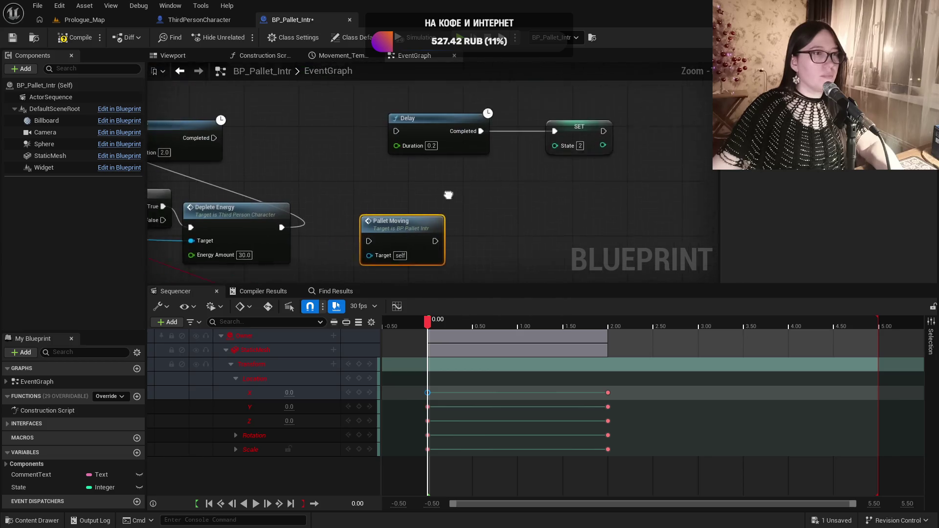
pyautogui.moveTo(448, 195); pyautogui.dragTo(473, 208)
pyautogui.moveTo(239, 151)
pyautogui.mouseDown()
pyautogui.moveTo(397, 257)
pyautogui.moveTo(324, 128)
pyautogui.moveTo(329, 137)
pyautogui.mouseUp()
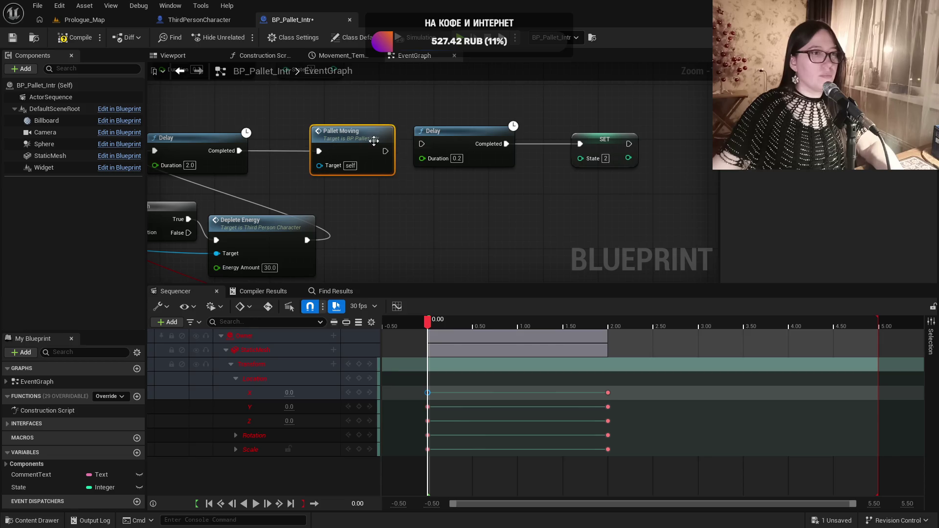
pyautogui.moveTo(386, 152); pyautogui.dragTo(440, 144)
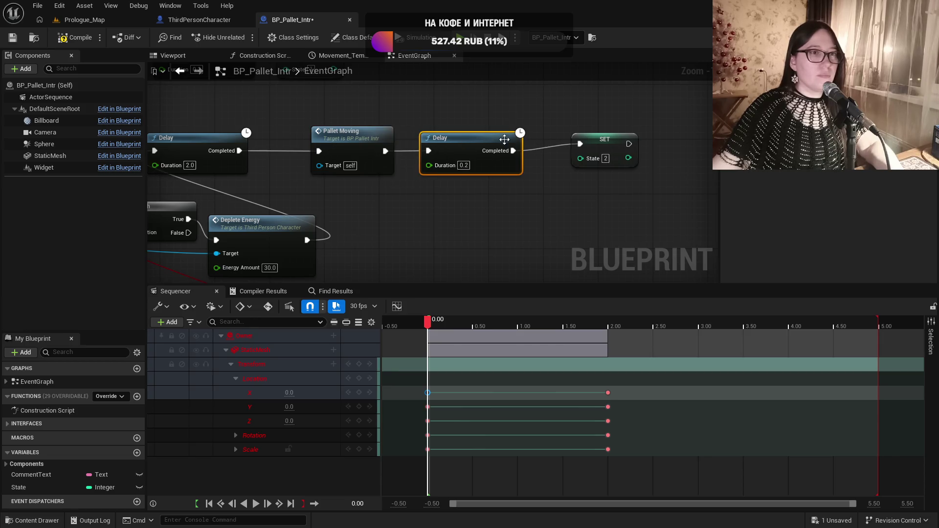
pyautogui.moveTo(605, 142); pyautogui.dragTo(606, 148)
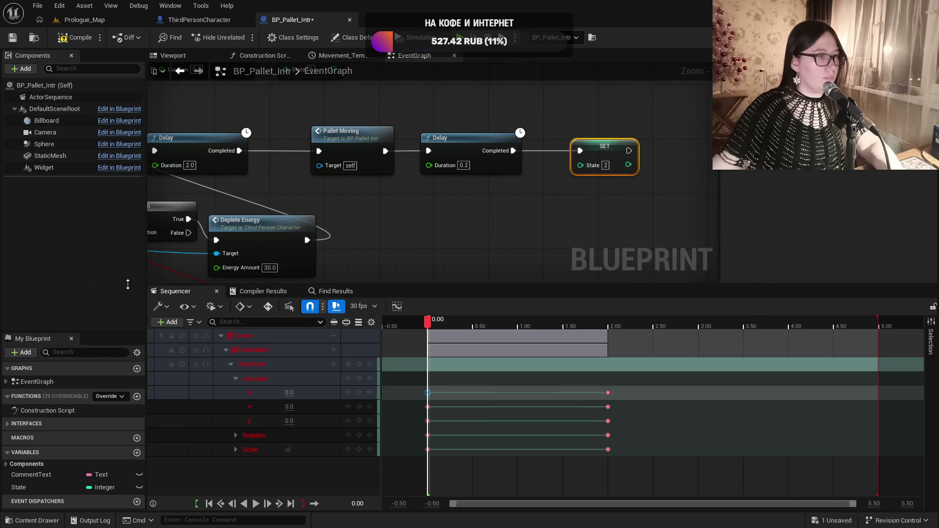
pyautogui.click(47, 486)
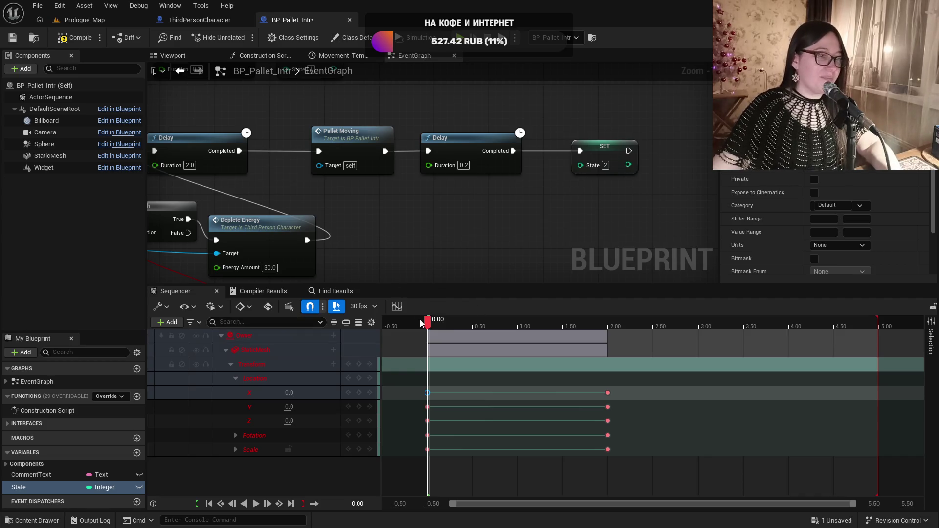
# Preview the pallet's movement in the Viewport by scrubbing its sequence
pyautogui.click(172, 55)
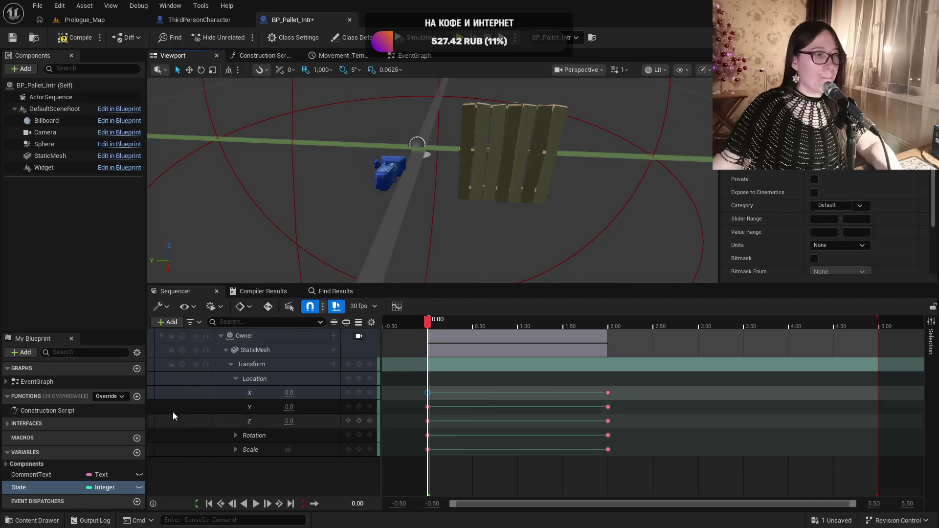
pyautogui.click(504, 133)
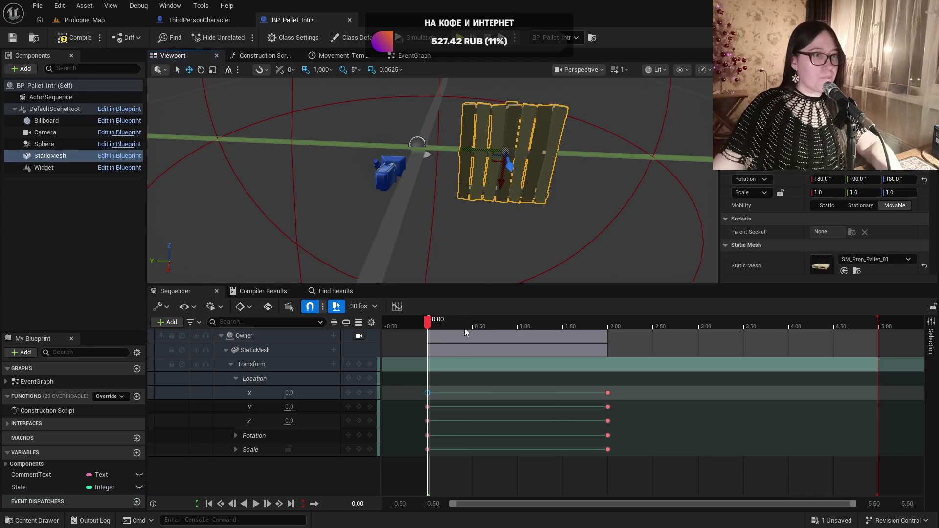
pyautogui.moveTo(427, 327)
pyautogui.mouseDown()
pyautogui.moveTo(456, 327)
pyautogui.moveTo(434, 327)
pyautogui.moveTo(430, 396)
pyautogui.mouseUp()
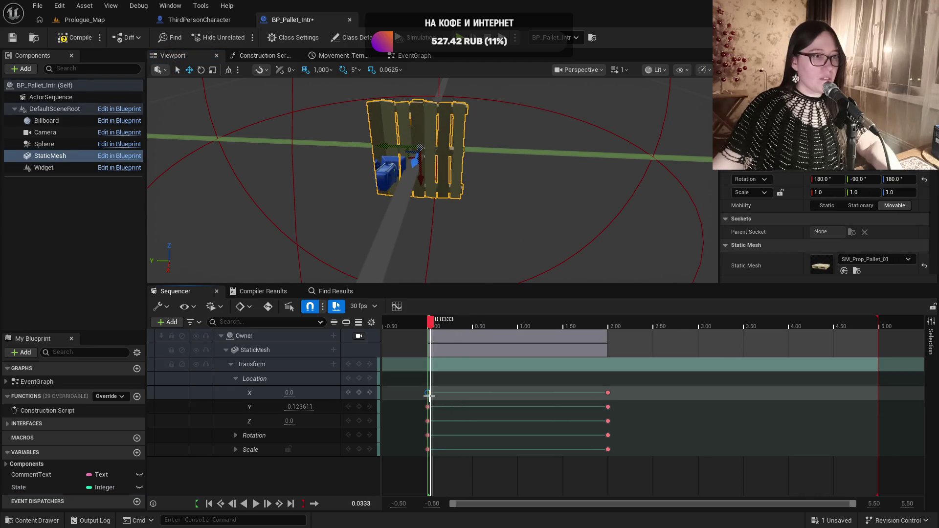
pyautogui.press('Left')
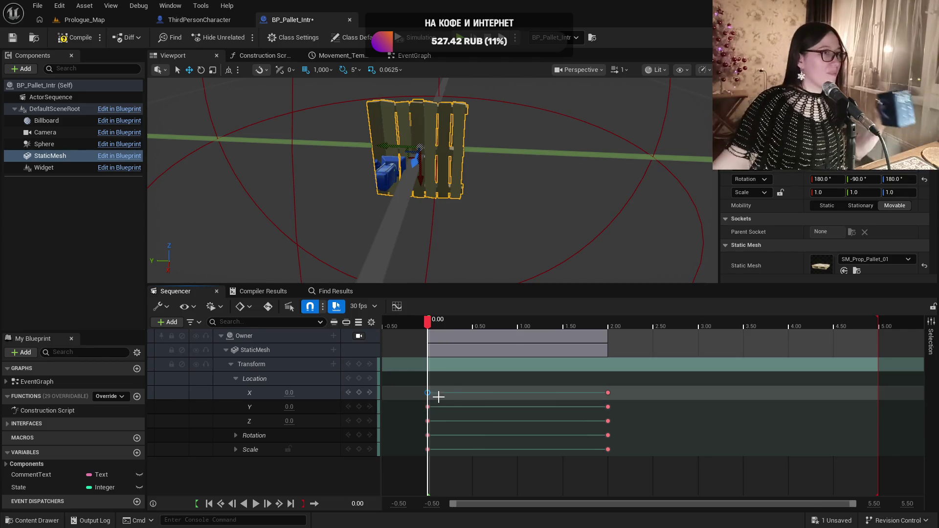
# Compile, save and close BP_Pallet_Intr, then return to Prologue_Map
pyautogui.click(78, 42)
pyautogui.click(13, 38)
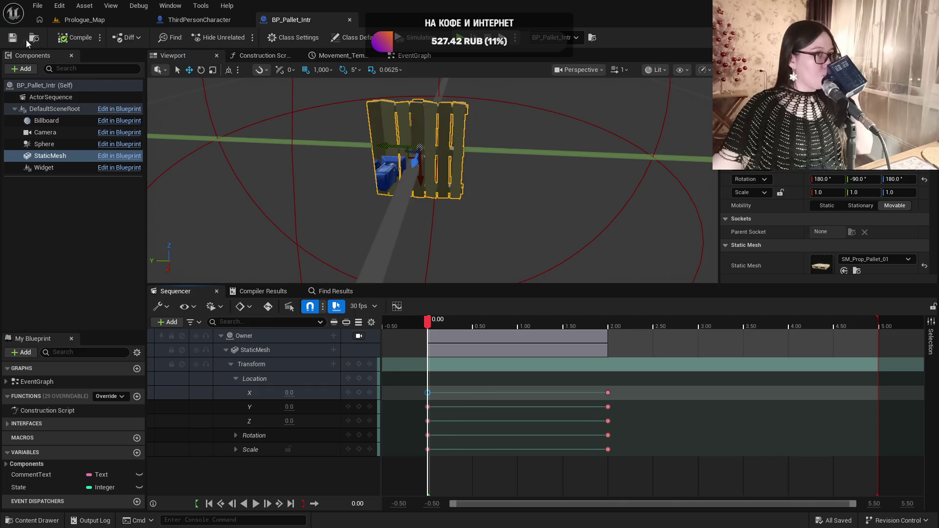
pyautogui.click(350, 20)
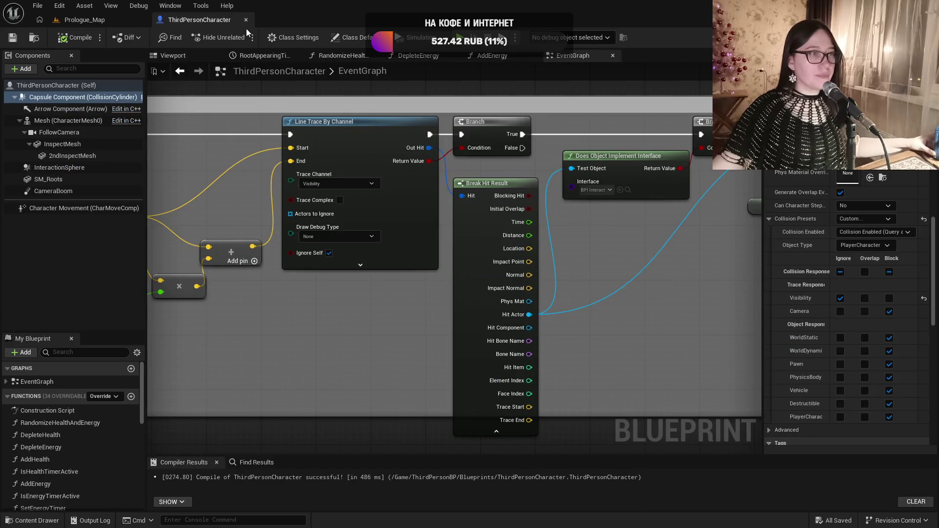
pyautogui.moveTo(674, 329)
pyautogui.mouseDown()
pyautogui.moveTo(449, 331)
pyautogui.moveTo(370, 345)
pyautogui.moveTo(524, 347)
pyautogui.mouseUp()
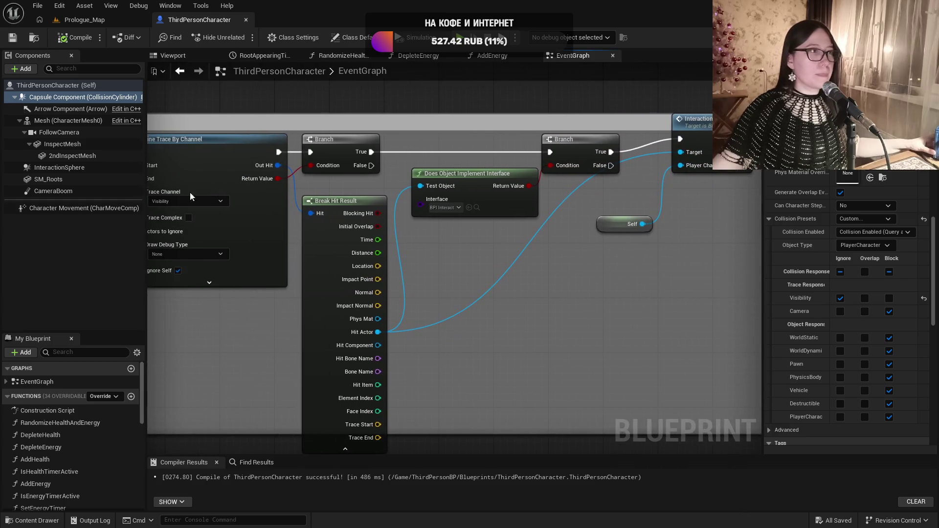
pyautogui.click(86, 20)
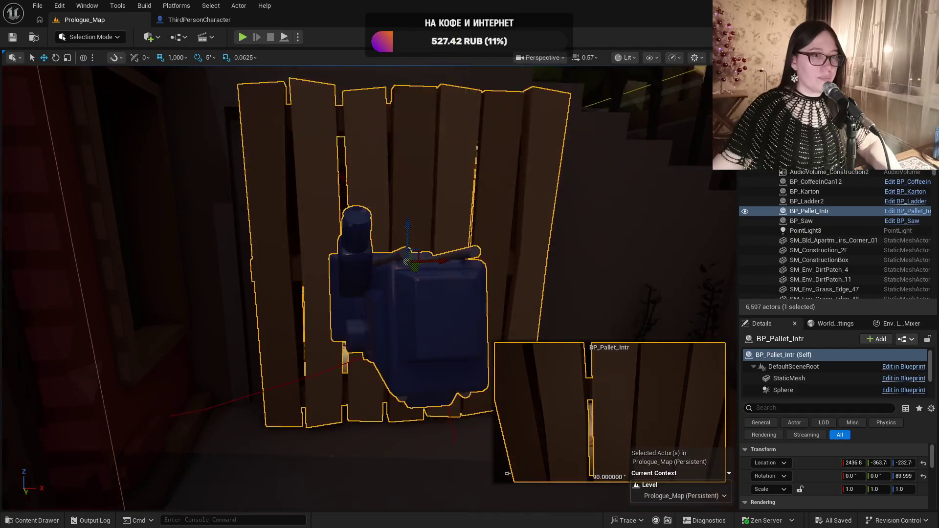
pyautogui.scroll(-5, 376, 221)
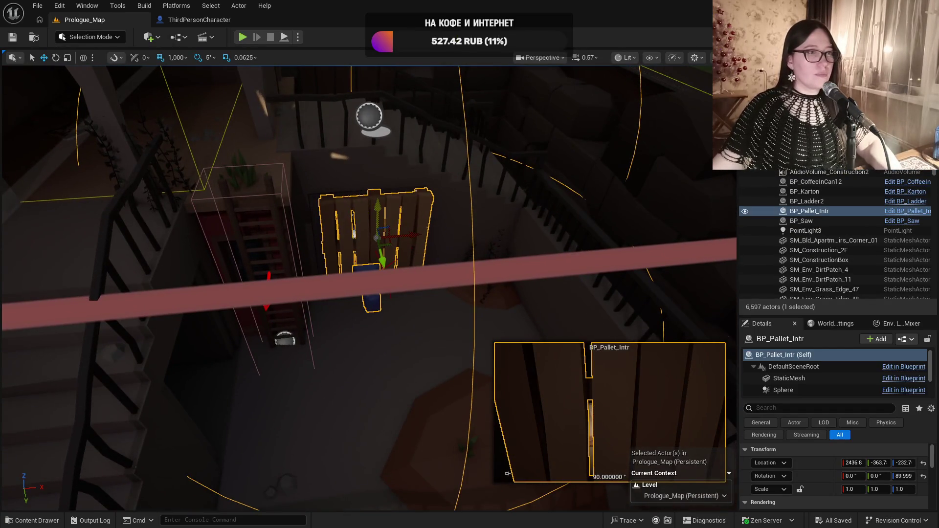
pyautogui.moveTo(418, 236); pyautogui.dragTo(435, 233)
pyautogui.moveTo(502, 229); pyautogui.dragTo(608, 223)
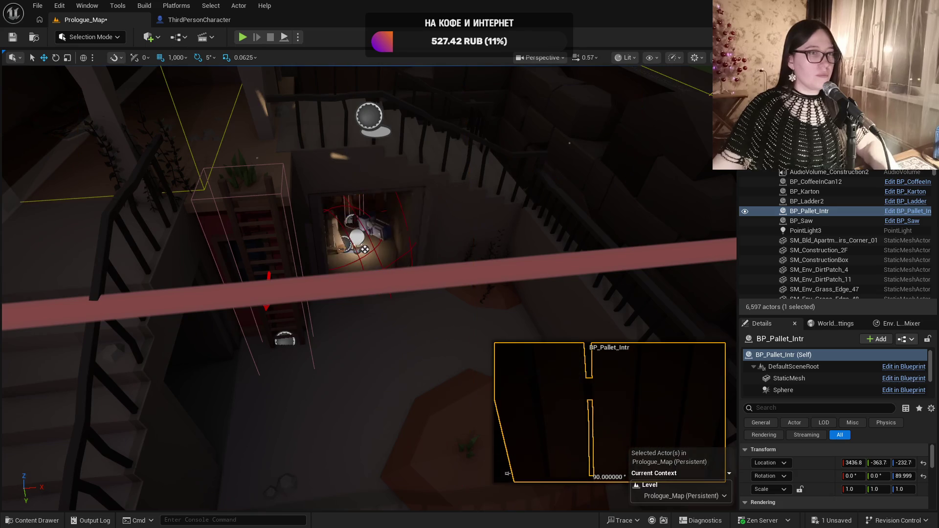
pyautogui.hotkey('ctrl', 'z')
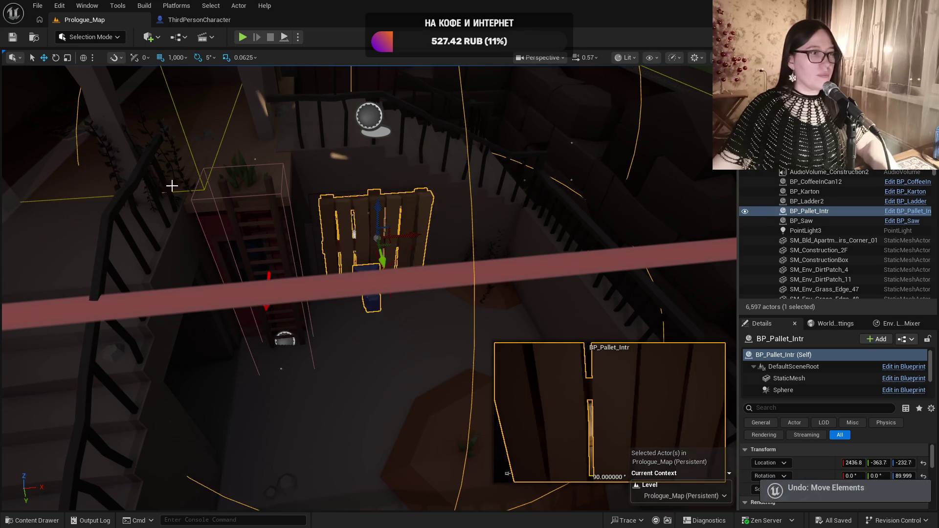
pyautogui.moveTo(367, 289)
pyautogui.mouseDown()
pyautogui.moveTo(342, 274)
pyautogui.moveTo(313, 313)
pyautogui.moveTo(294, 296)
pyautogui.mouseUp()
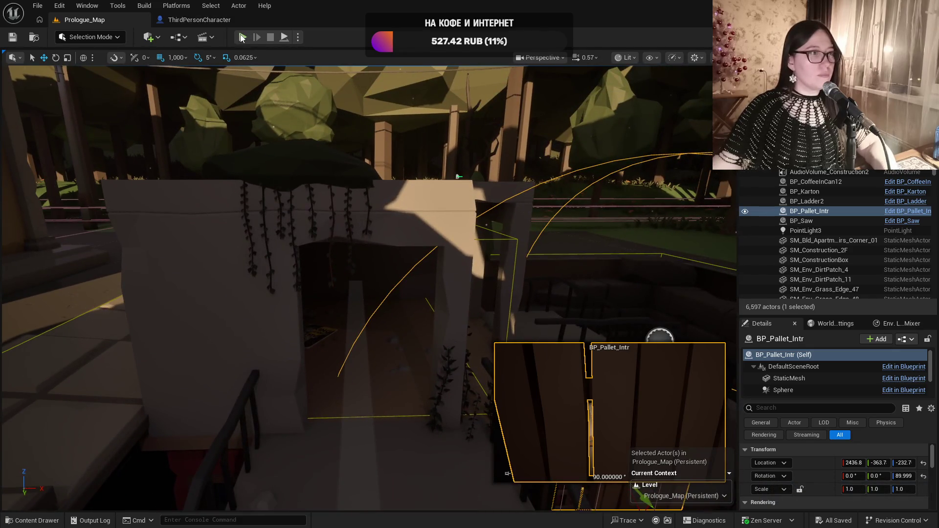
pyautogui.hotkey('alt', 'p')
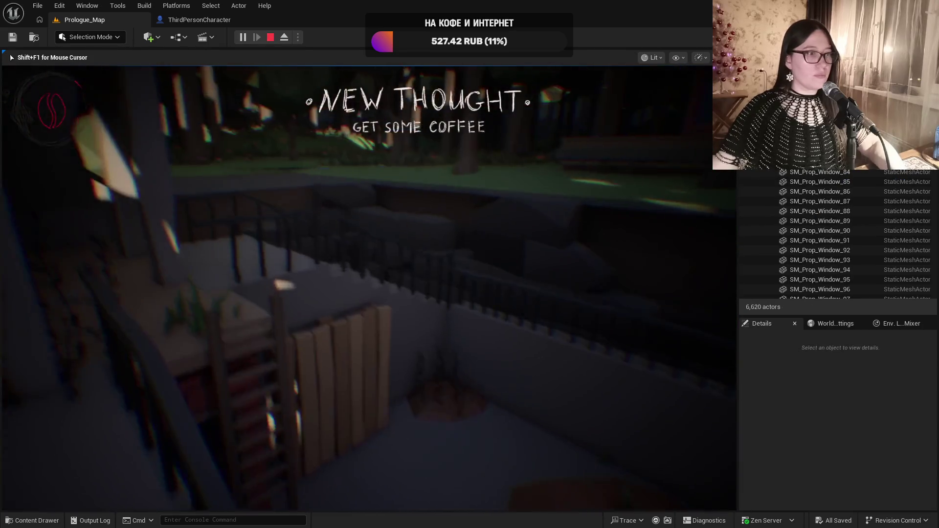
# Walk to the wooden pallet, trigger its 'There is something behind.' line, then stop the playtest
pyautogui.press('w')
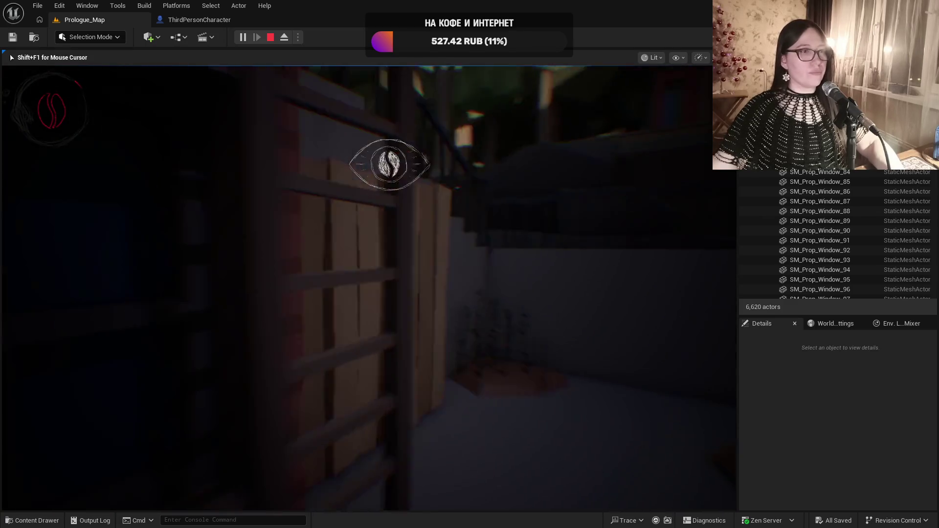
pyautogui.press('e')
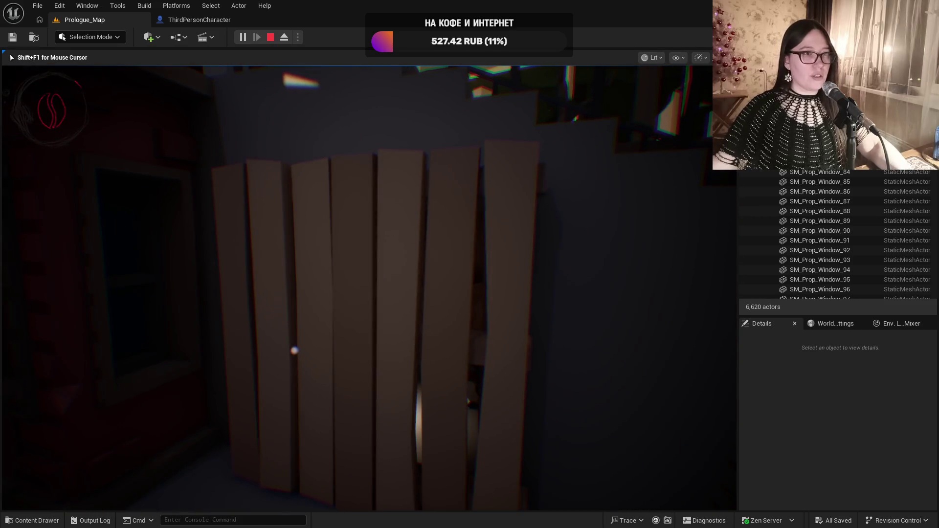
pyautogui.press('Escape')
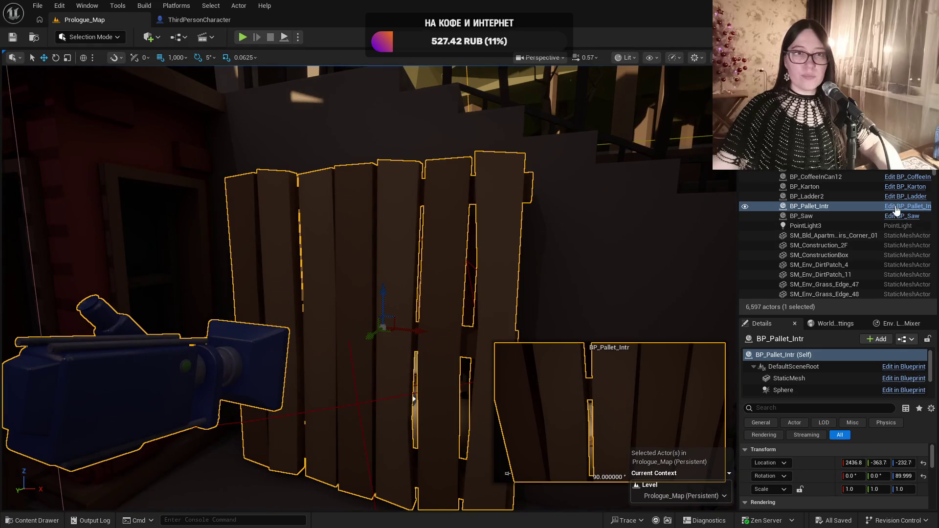
# Scroll the Details panel to Collision and open BP_Pallet_Intr, showing its Movement timeline from 0 to -128
pyautogui.scroll(-2, 838, 474)
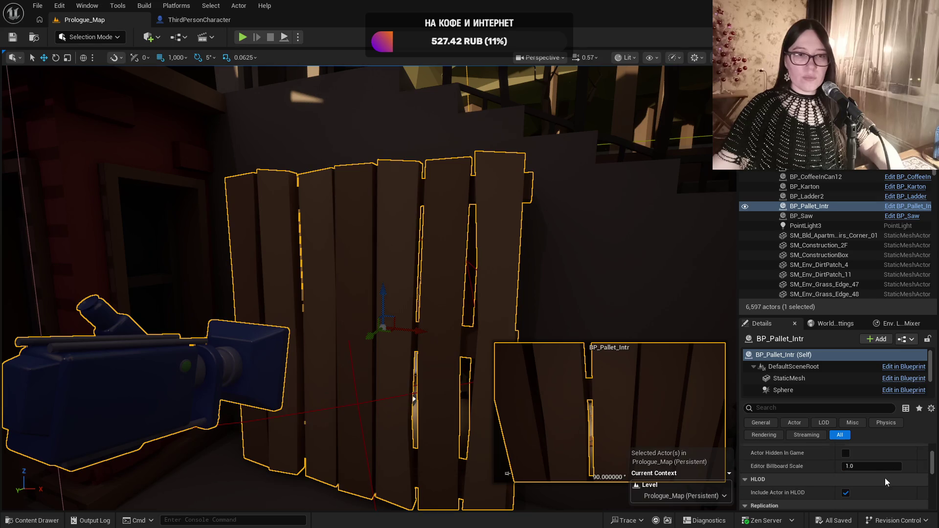
pyautogui.scroll(-3, 885, 477)
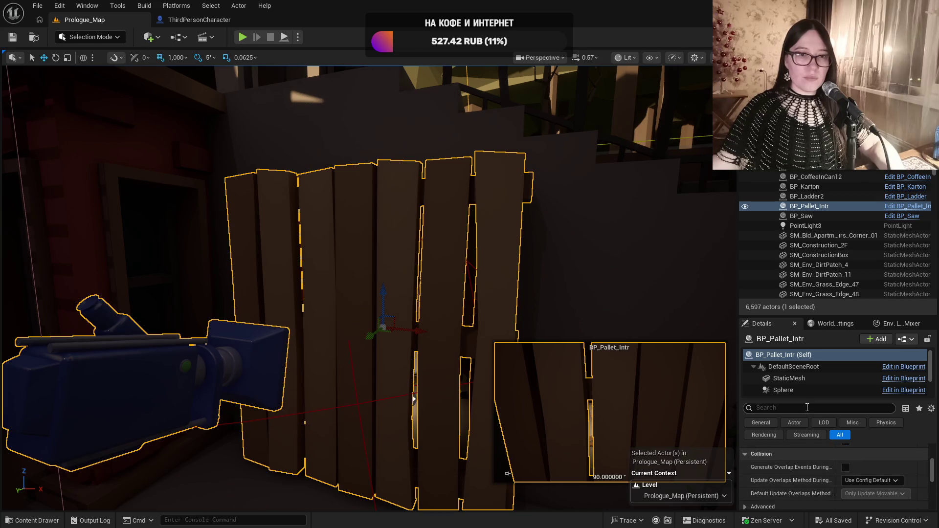
pyautogui.click(895, 209)
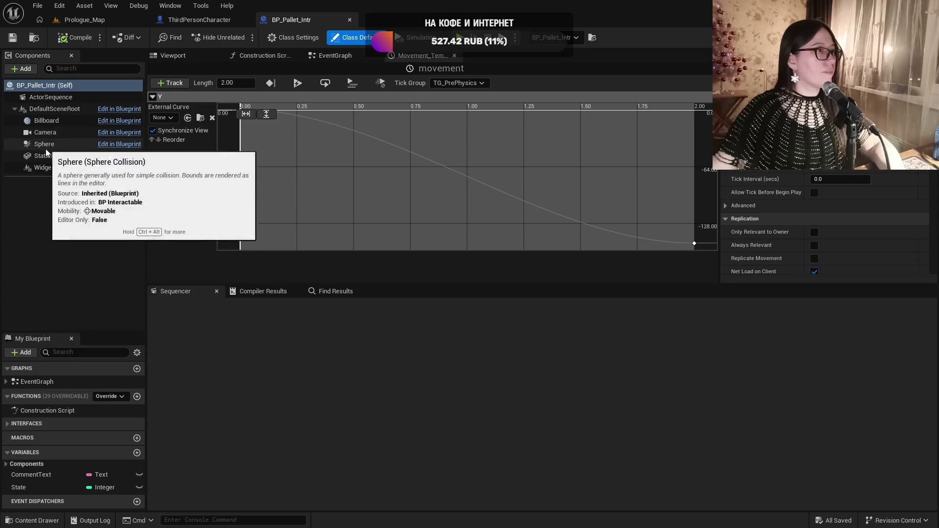
# Bring the interaction nodes into view in the EventGraph, discarding a stray pasted Delay node
pyautogui.click(334, 55)
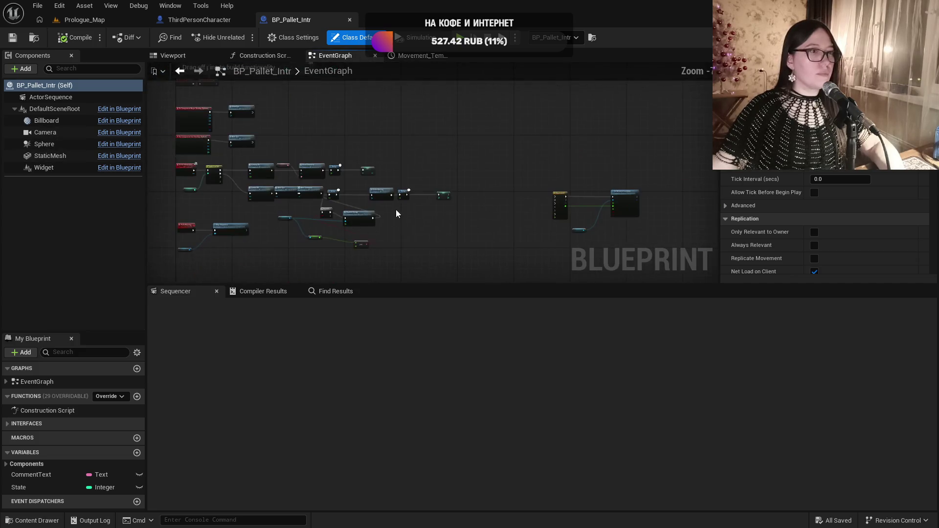
pyautogui.scroll(5, 397, 214)
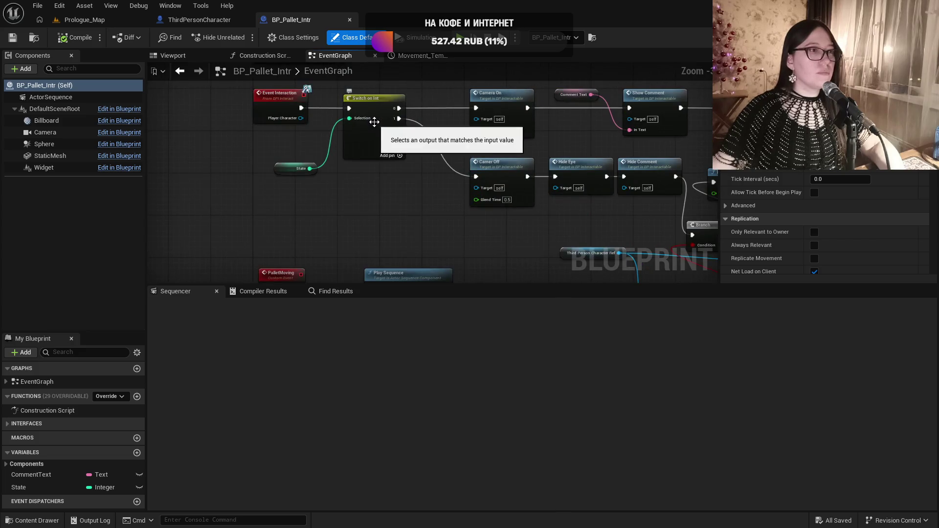
pyautogui.scroll(1, 374, 122)
pyautogui.moveTo(409, 208)
pyautogui.mouseDown()
pyautogui.moveTo(405, 245)
pyautogui.moveTo(357, 221)
pyautogui.mouseUp()
pyautogui.hotkey('ctrl', 'v')
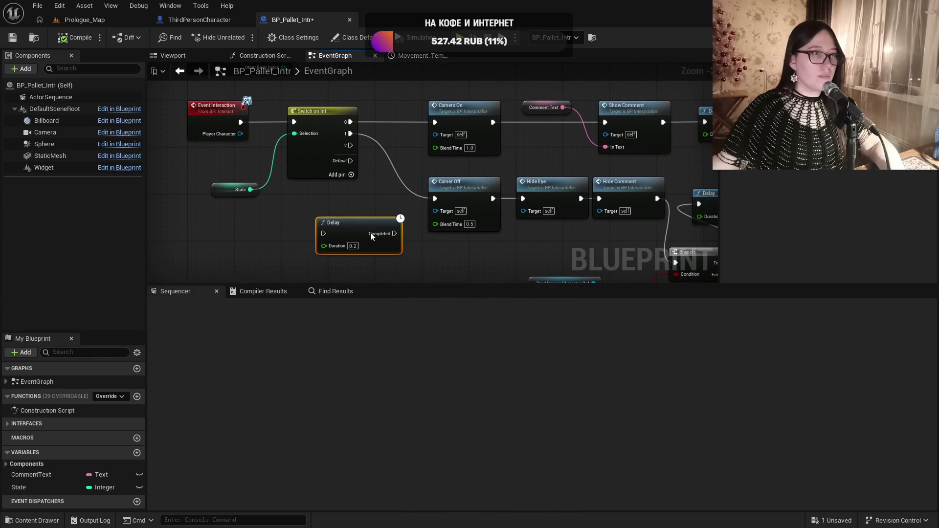
pyautogui.press('Delete')
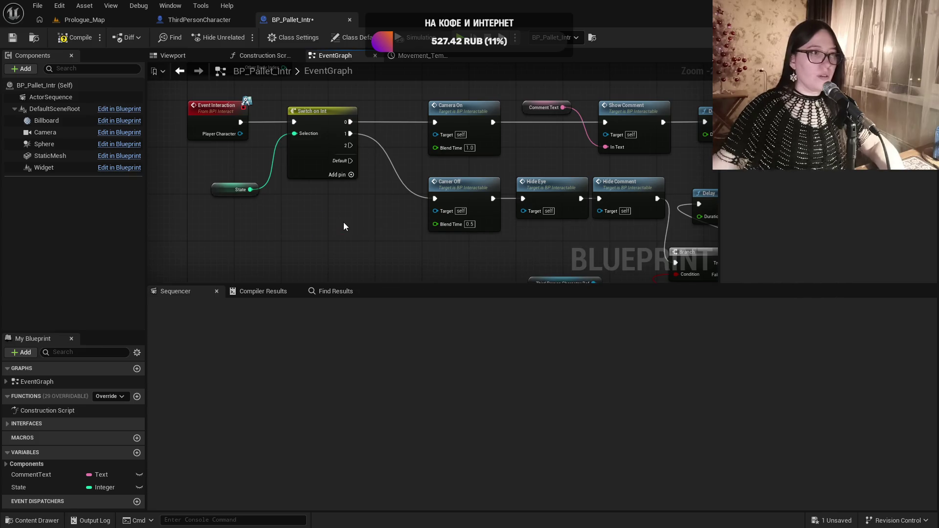
# Route Event Interaction through a new Flip Flop, with A to Camera On and B to Camer Off, and save
pyautogui.rightClick(343, 223)
pyautogui.write('fli')
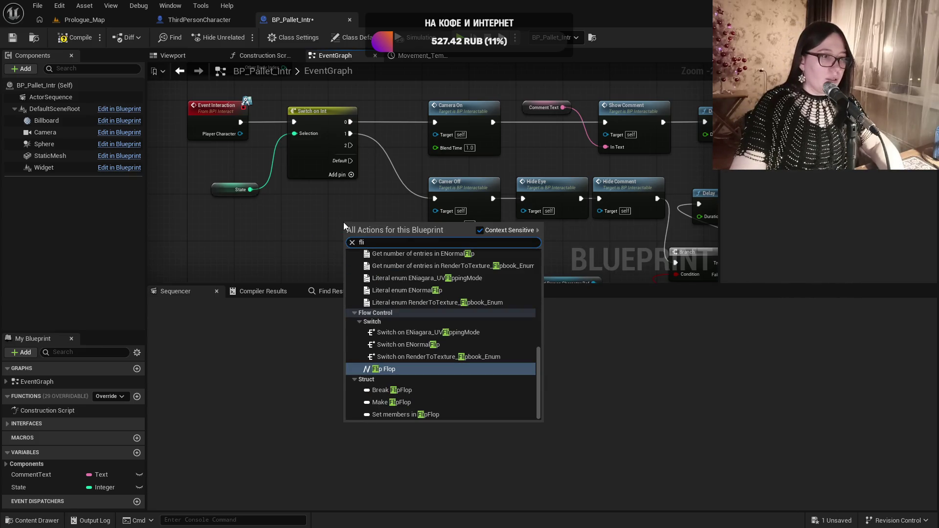
pyautogui.press('Return')
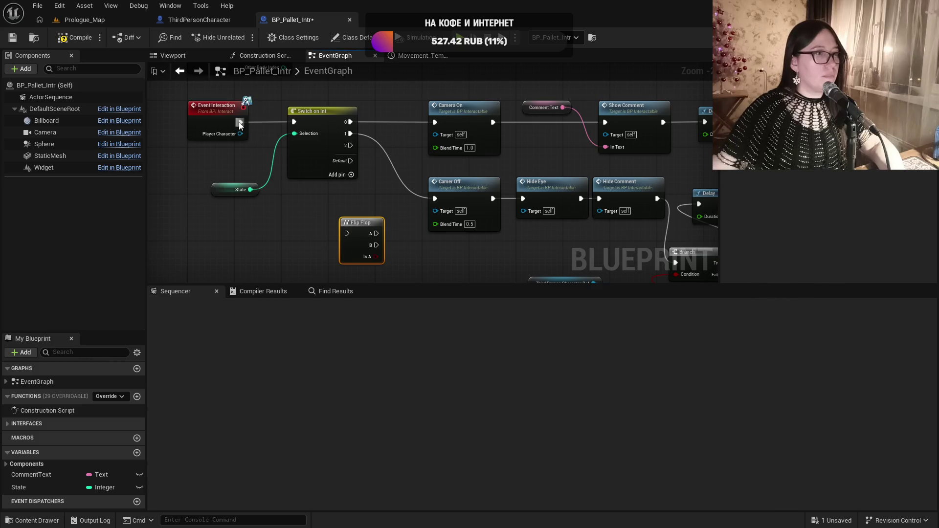
pyautogui.moveTo(240, 122)
pyautogui.mouseDown()
pyautogui.moveTo(317, 215)
pyautogui.moveTo(347, 234)
pyautogui.moveTo(424, 124)
pyautogui.moveTo(434, 123)
pyautogui.mouseUp()
pyautogui.moveTo(376, 244); pyautogui.dragTo(435, 200)
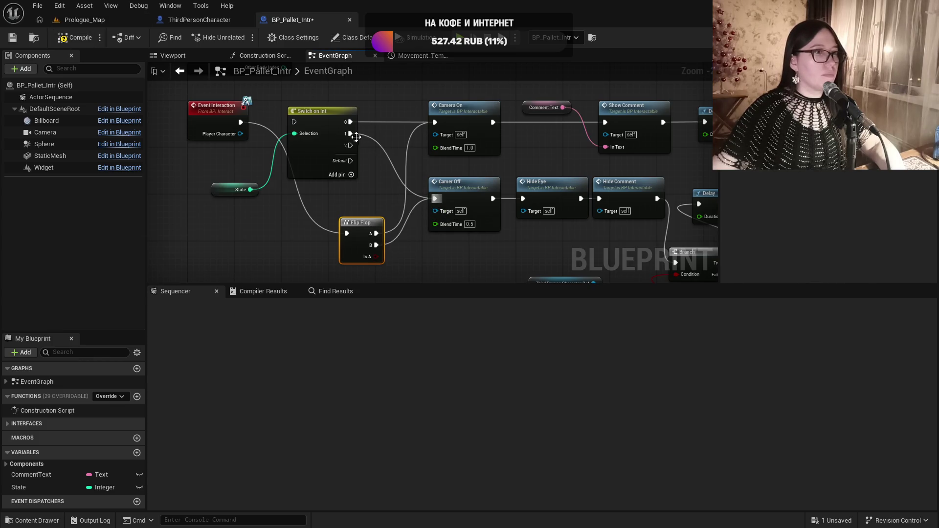
pyautogui.click(15, 39)
pyautogui.click(80, 20)
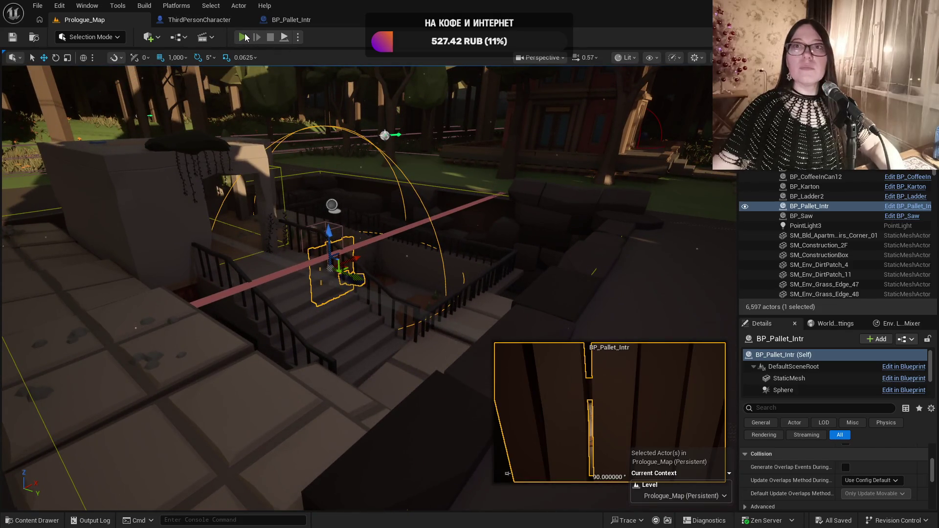
# Playtest the updated pallet, seeing 'There is something behind.', then stop and reopen BP_Pallet_Intr's event graph
pyautogui.click(243, 38)
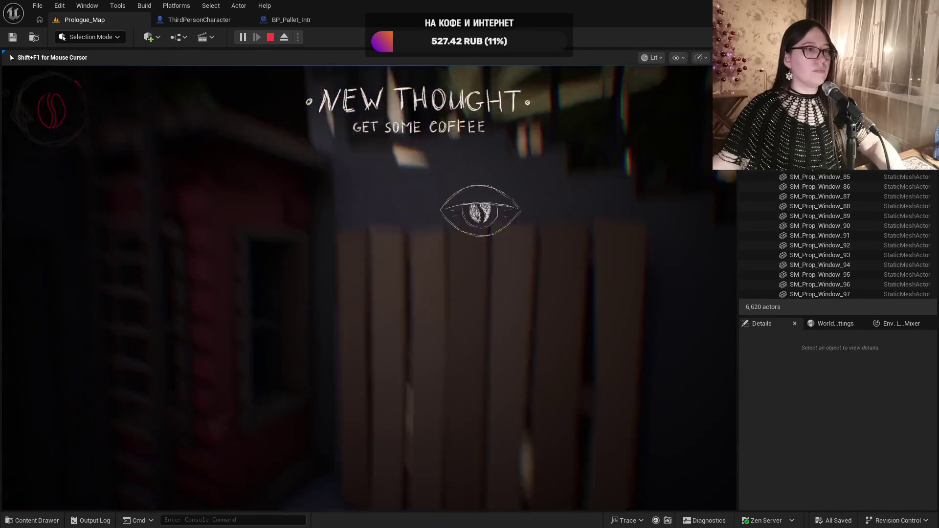
pyautogui.press('e')
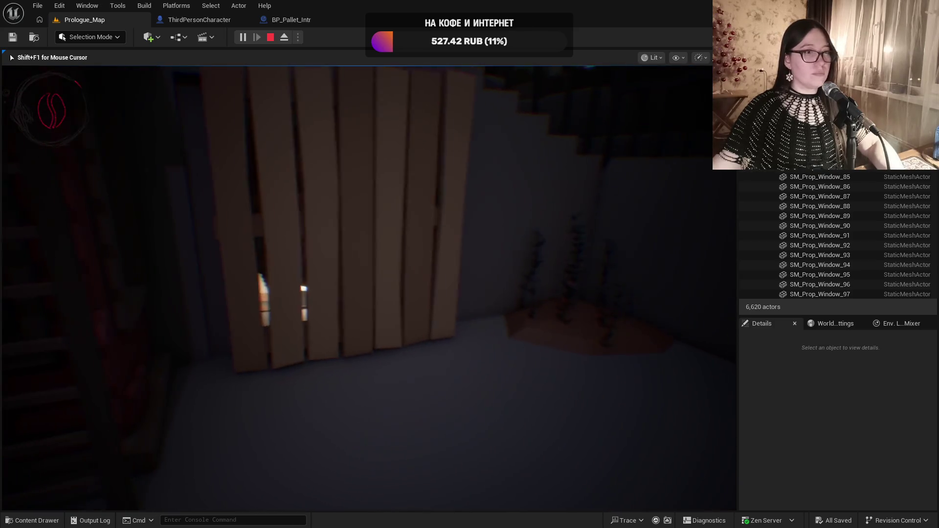
pyautogui.press('Escape')
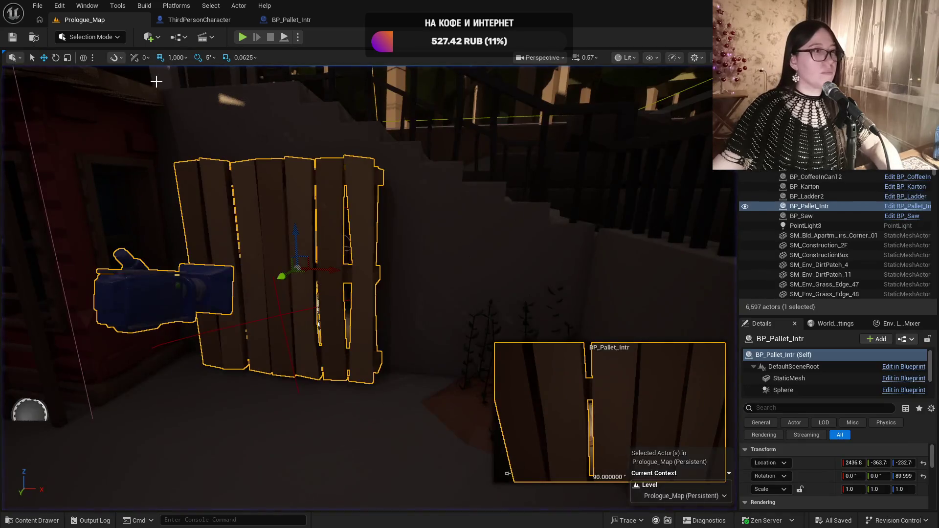
pyautogui.click(285, 21)
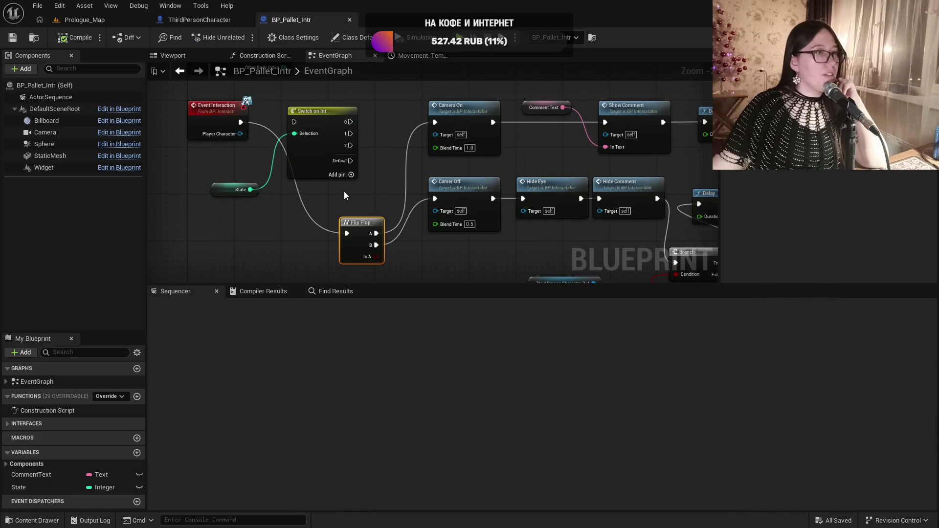
# Pan across the Delay, SET, Pallet Moving, Camera On/Off, Switch on Int, Flip Flop and Event Interaction nodes
pyautogui.moveTo(405, 142)
pyautogui.mouseDown()
pyautogui.moveTo(386, 283)
pyautogui.moveTo(380, 158)
pyautogui.mouseUp()
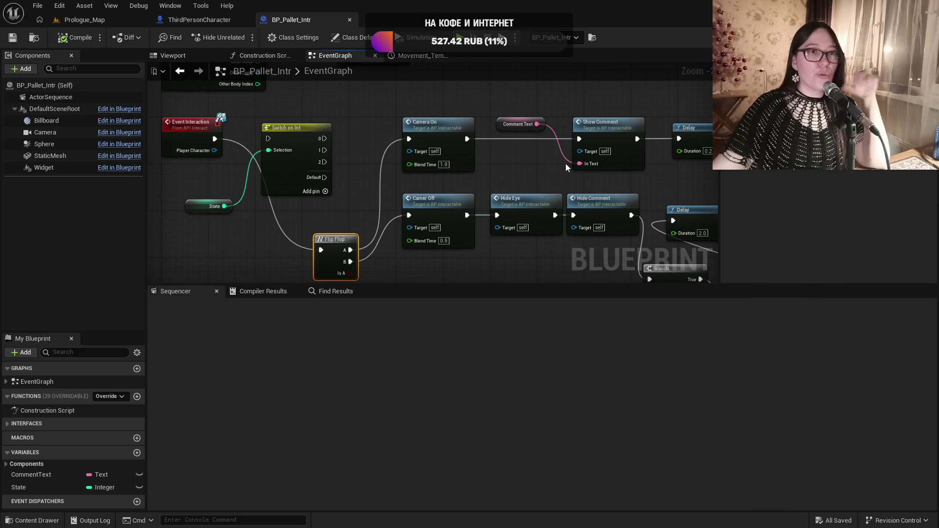
pyautogui.moveTo(627, 89)
pyautogui.mouseDown()
pyautogui.moveTo(519, 120)
pyautogui.moveTo(456, 123)
pyautogui.mouseUp()
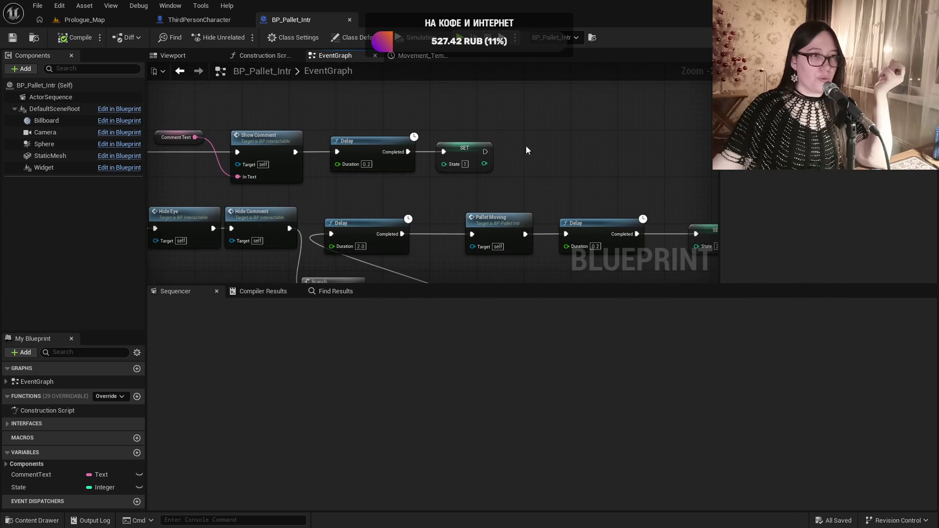
pyautogui.moveTo(527, 151); pyautogui.dragTo(629, 164)
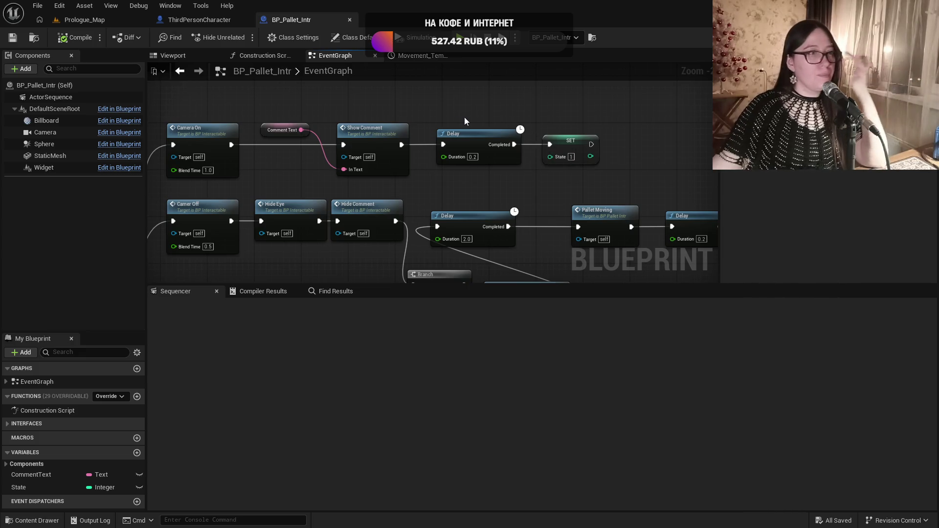
pyautogui.moveTo(433, 114); pyautogui.dragTo(618, 119)
pyautogui.moveTo(246, 110)
pyautogui.mouseDown()
pyautogui.moveTo(219, 87)
pyautogui.moveTo(329, 107)
pyautogui.mouseUp()
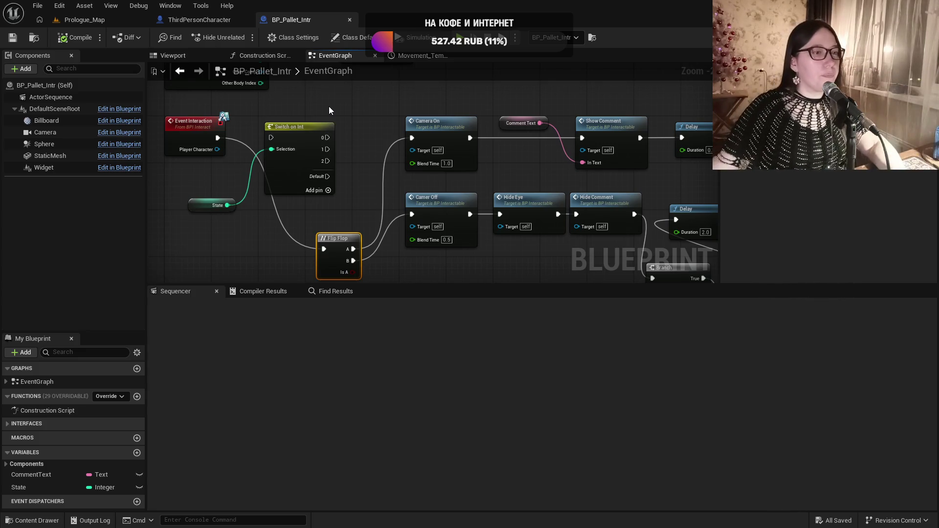
# Inspect the StaticMesh component, reposition the Flip Flop node, and expand Interfaces to show LookAt
pyautogui.click(51, 160)
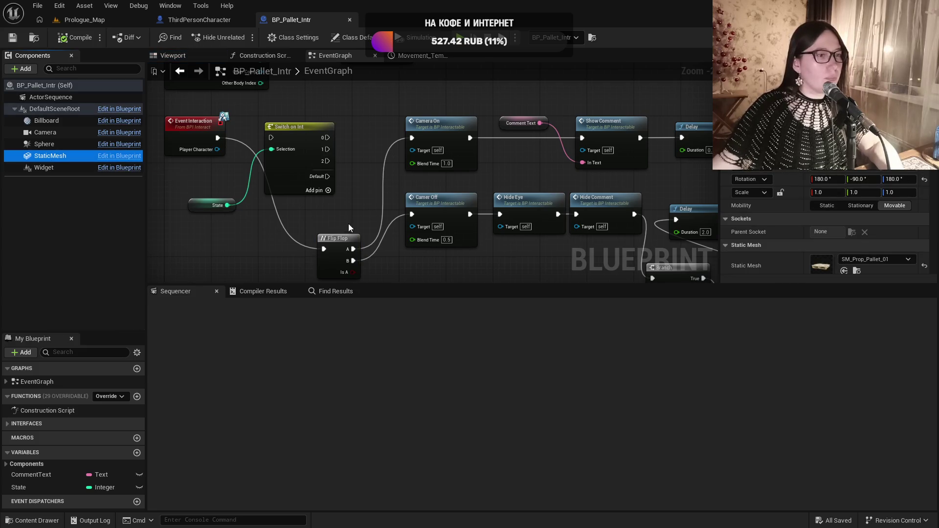
pyautogui.moveTo(350, 247)
pyautogui.mouseDown()
pyautogui.moveTo(308, 235)
pyautogui.moveTo(356, 189)
pyautogui.moveTo(344, 220)
pyautogui.moveTo(315, 171)
pyautogui.moveTo(336, 143)
pyautogui.moveTo(351, 209)
pyautogui.moveTo(383, 147)
pyautogui.moveTo(379, 221)
pyautogui.moveTo(344, 259)
pyautogui.mouseUp()
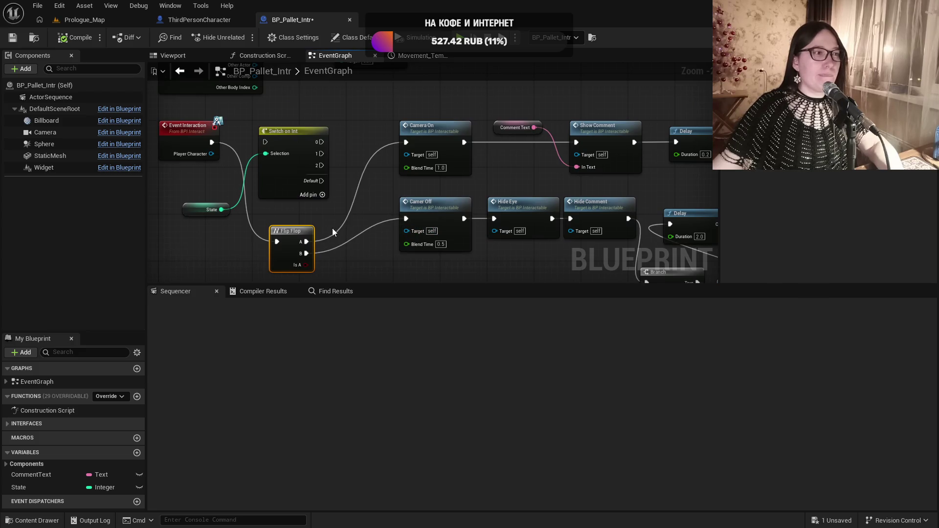
pyautogui.moveTo(333, 228); pyautogui.dragTo(357, 111)
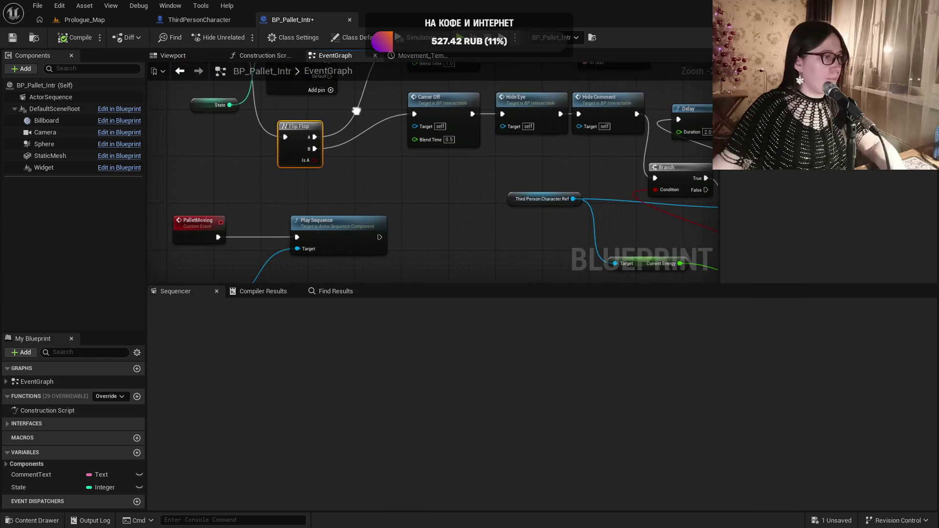
pyautogui.click(8, 428)
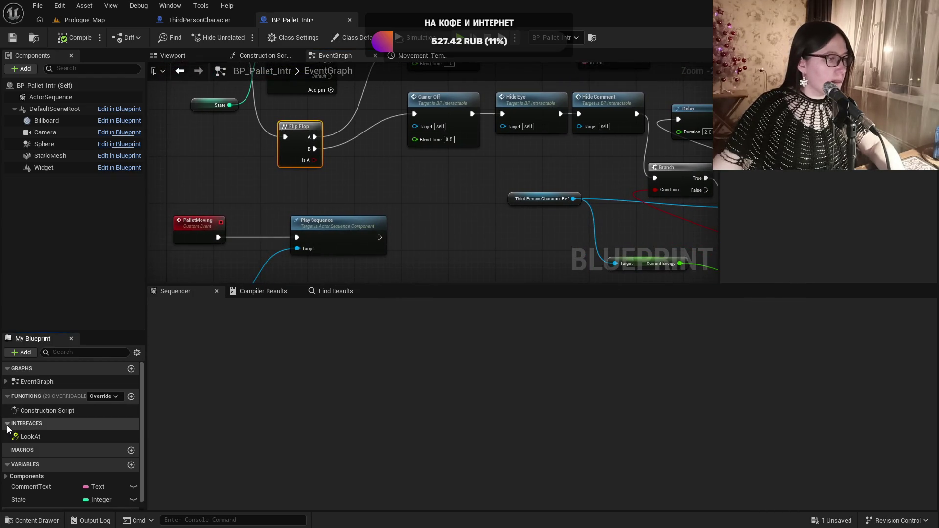
pyautogui.moveTo(337, 236); pyautogui.dragTo(337, 237)
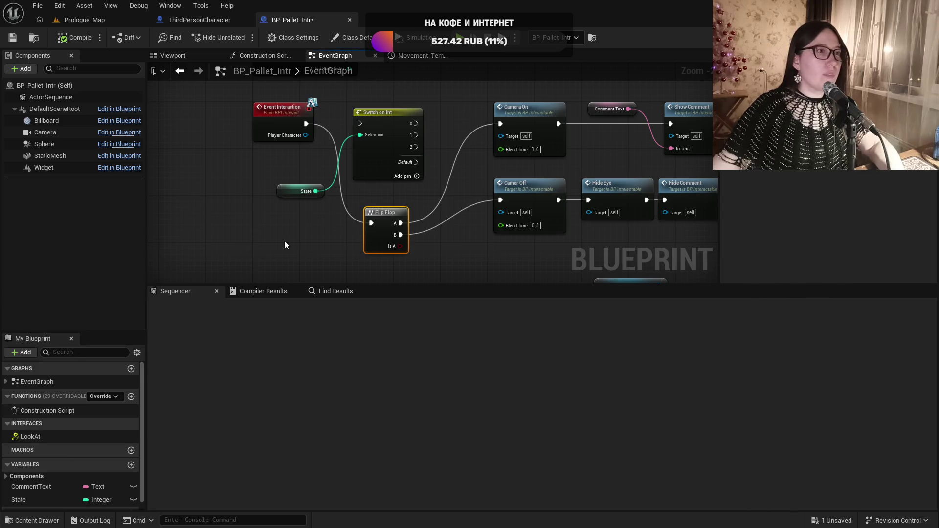
# Add an Interaction node from the 'inter' search, then delete it as the wrong node
pyautogui.scroll(-3, 260, 256)
pyautogui.scroll(2, 328, 166)
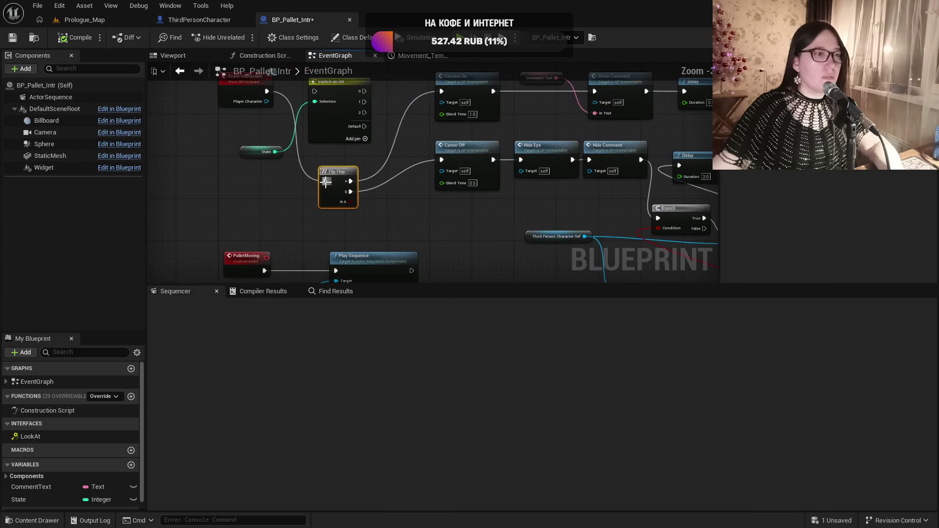
pyautogui.scroll(2, 294, 195)
pyautogui.rightClick(198, 211)
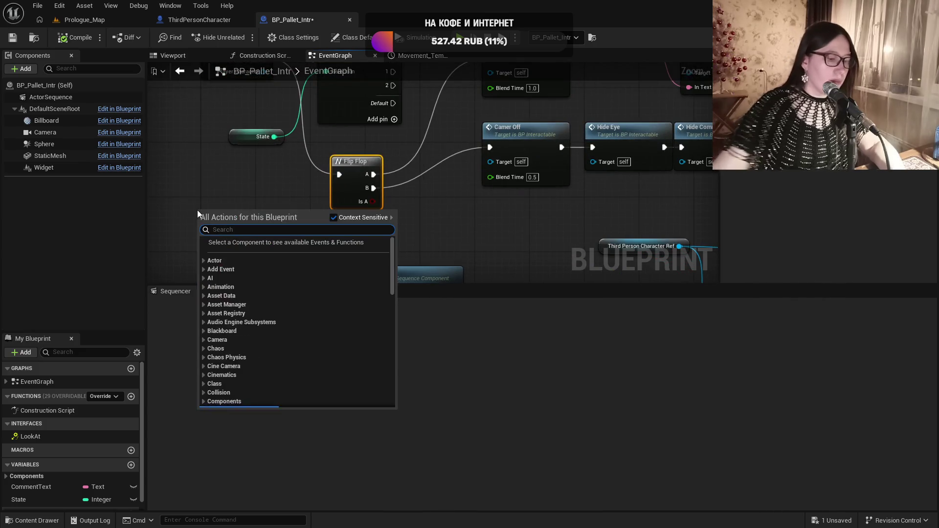
pyautogui.write('inter')
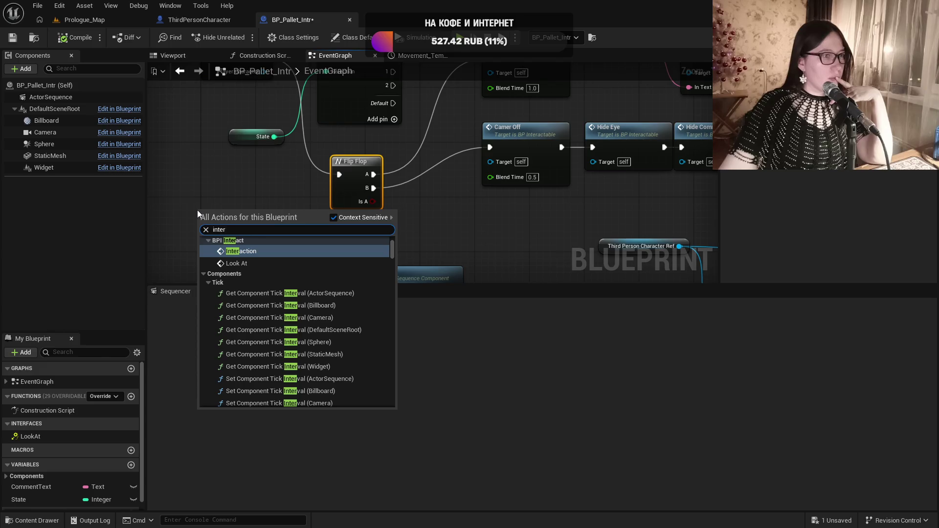
pyautogui.press('Return')
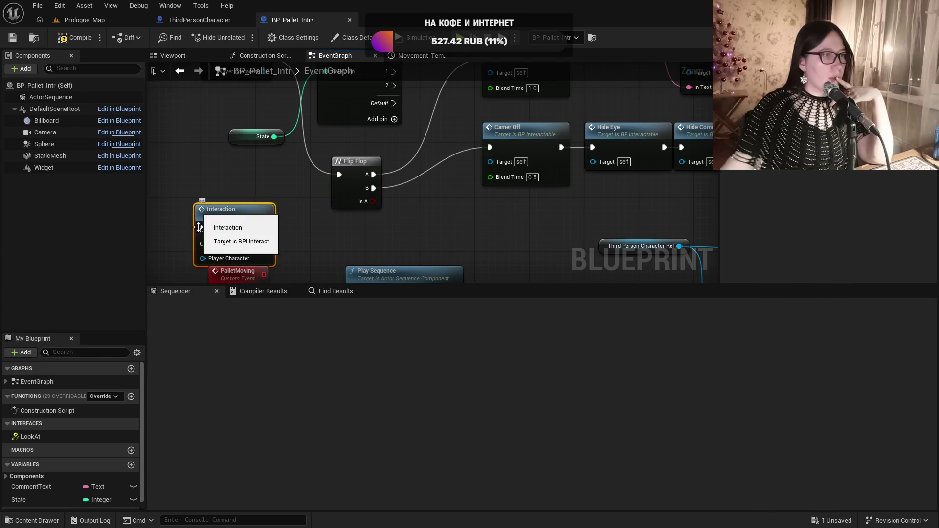
pyautogui.press('Delete')
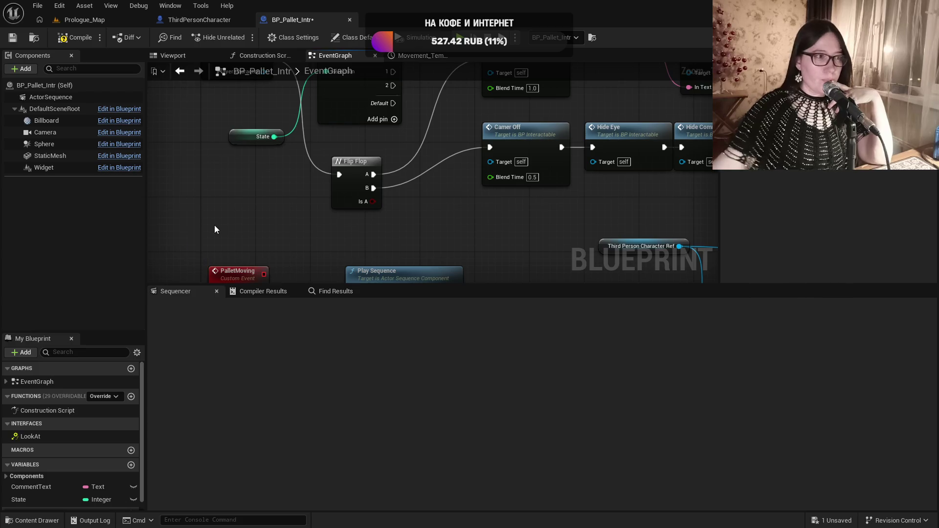
# Add an InputAction Interact event node and place it beside Event Interaction
pyautogui.rightClick(222, 203)
pyautogui.write('inpu')
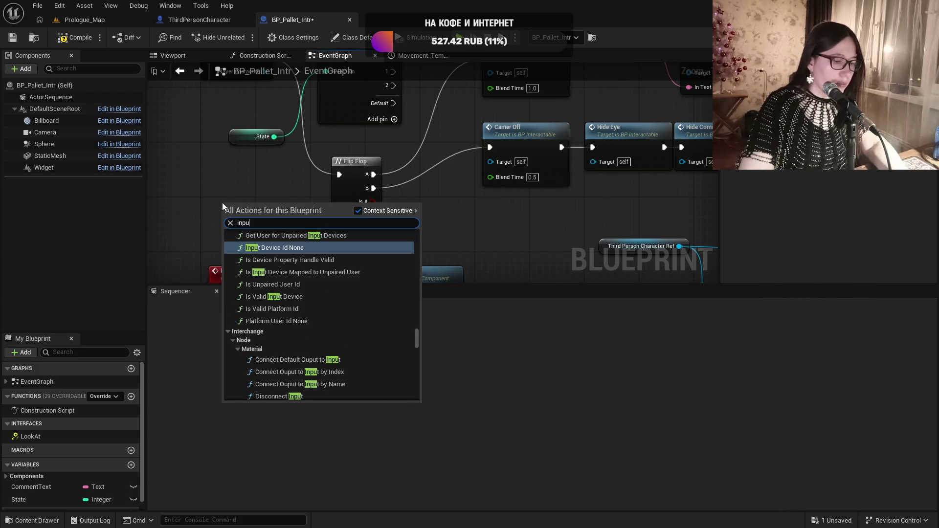
pyautogui.write('taction')
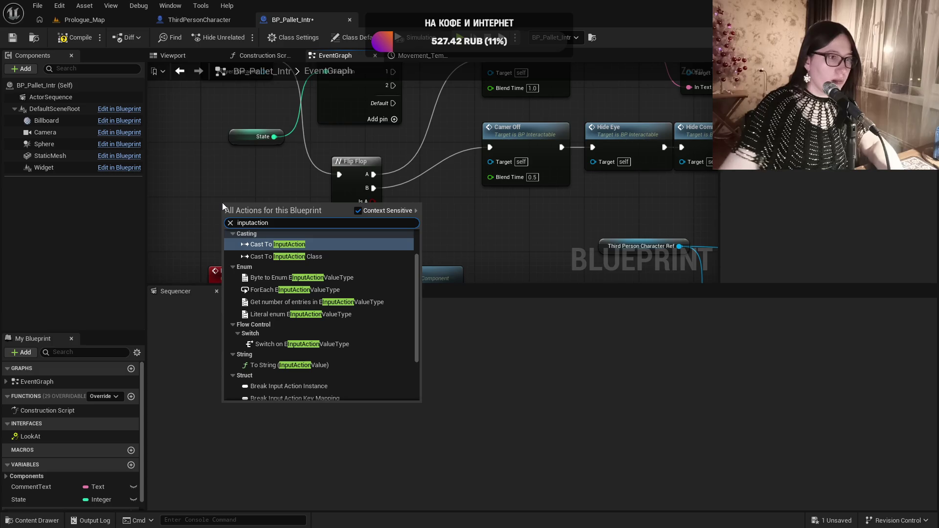
pyautogui.write(' inter')
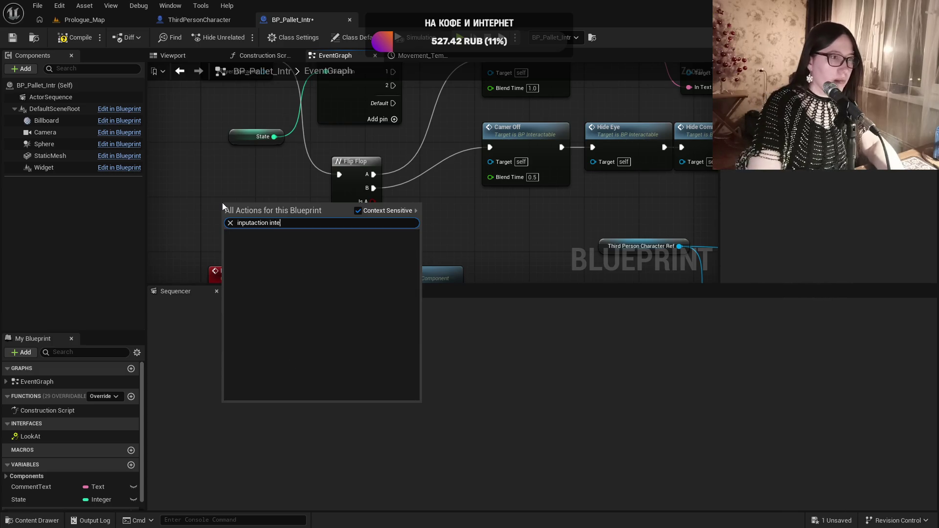
pyautogui.press('BackSpace')
pyautogui.press('BackSpace')
pyautogui.press('BackSpace')
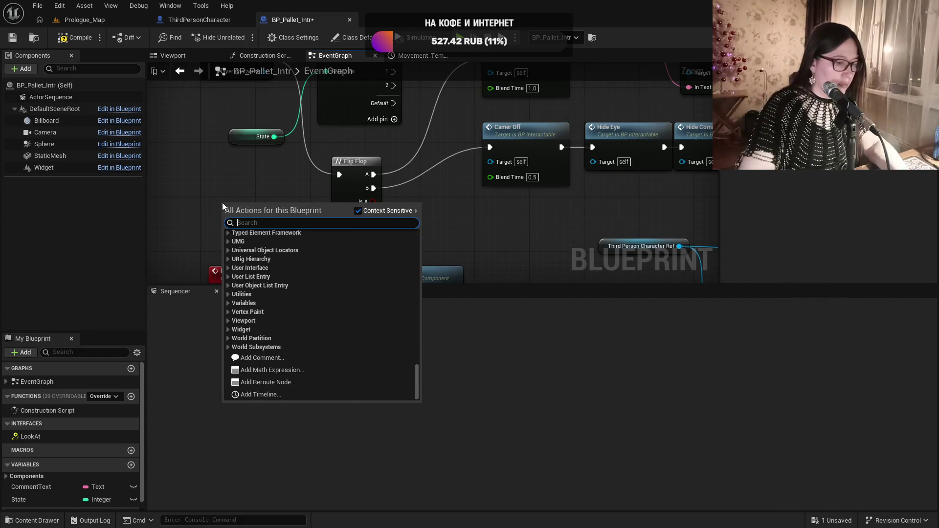
pyautogui.write('interact')
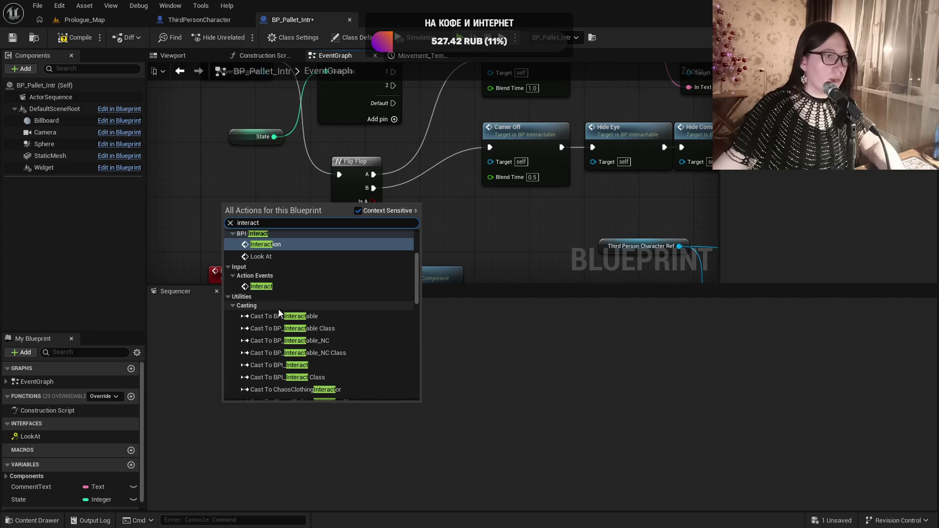
pyautogui.click(261, 286)
pyautogui.moveTo(248, 160); pyautogui.dragTo(309, 224)
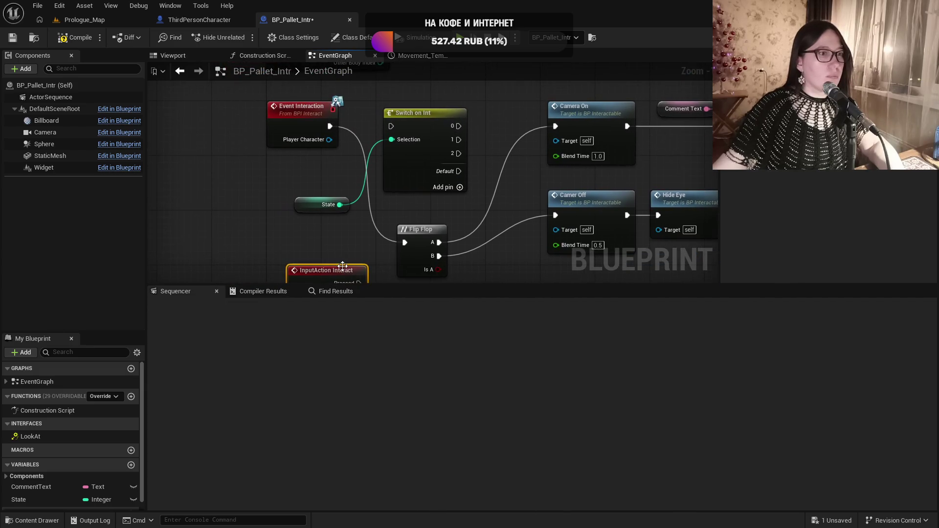
pyautogui.moveTo(343, 266)
pyautogui.mouseDown()
pyautogui.moveTo(232, 211)
pyautogui.moveTo(212, 155)
pyautogui.moveTo(406, 243)
pyautogui.mouseUp()
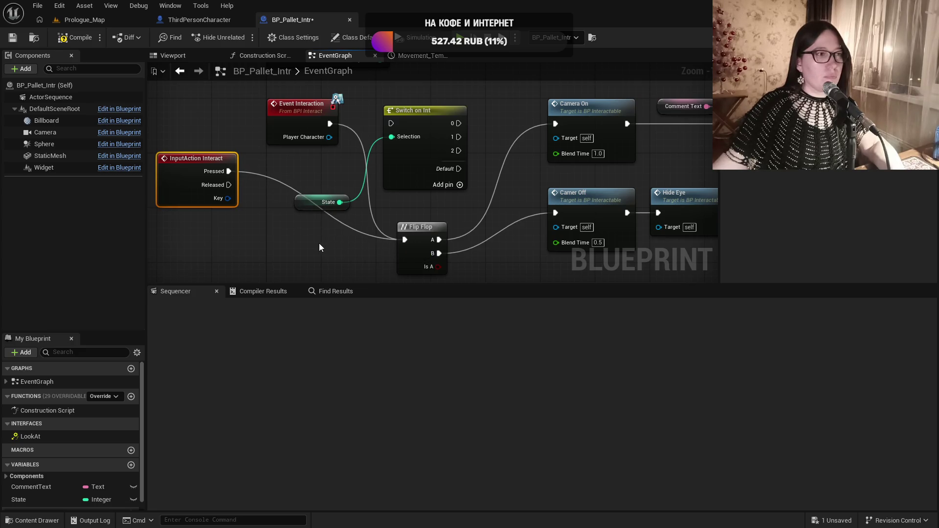
pyautogui.scroll(-2, 365, 105)
pyautogui.moveTo(365, 105)
pyautogui.mouseDown()
pyautogui.moveTo(364, 258)
pyautogui.moveTo(329, 95)
pyautogui.mouseUp()
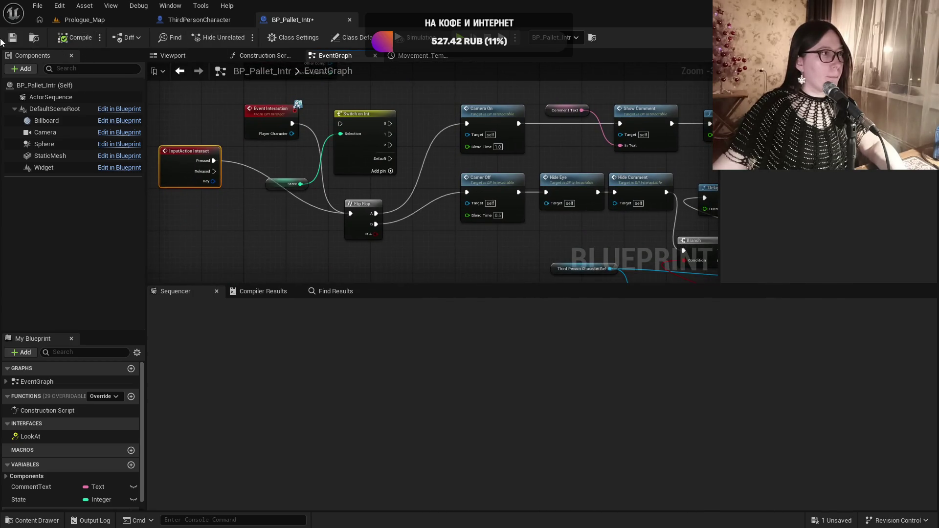
# Playtest Prologue_Map again to see the pallet's 'There is something behind.' line, then return to BP_Pallet_Intr
pyautogui.click(81, 20)
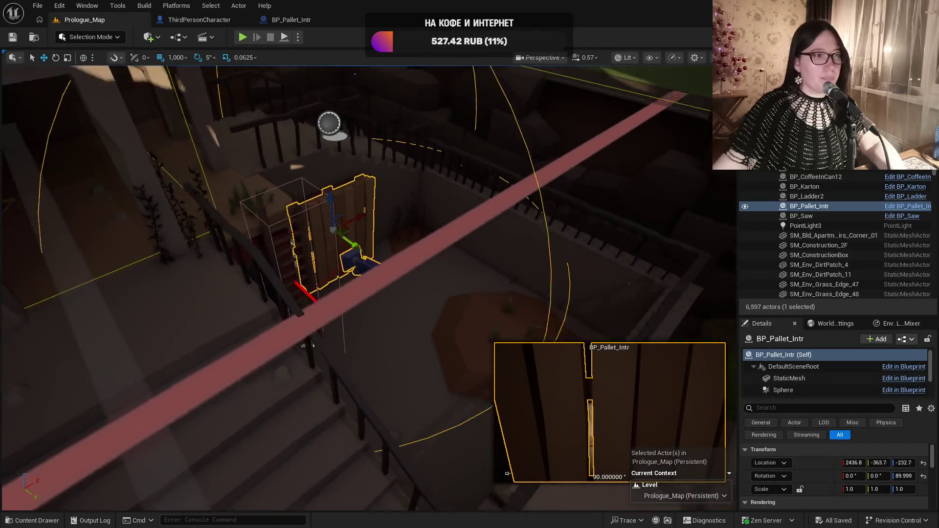
pyautogui.moveTo(274, 74); pyautogui.dragTo(275, 74)
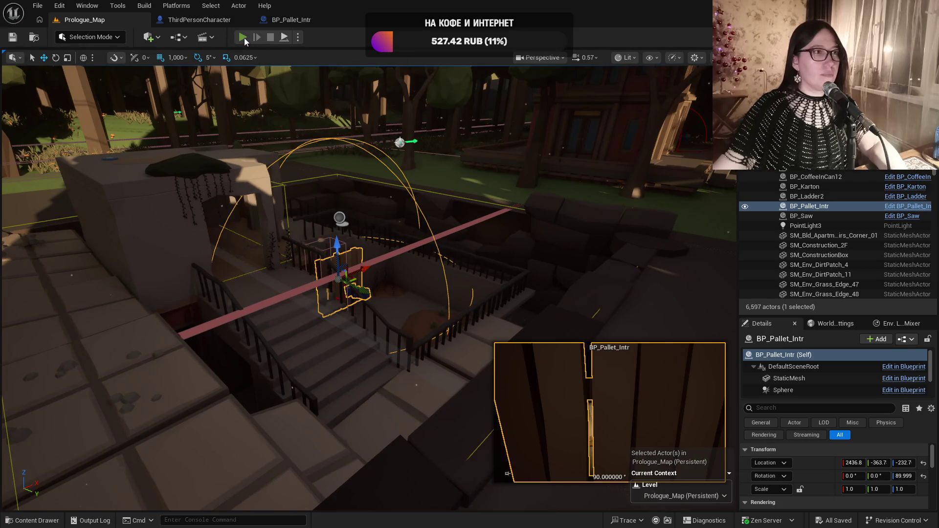
pyautogui.hotkey('alt', 'p')
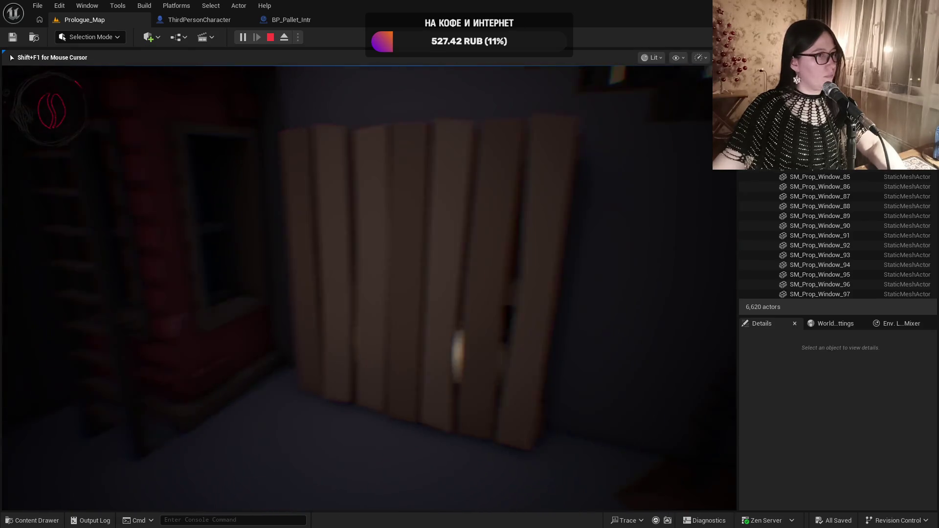
pyautogui.press('Escape')
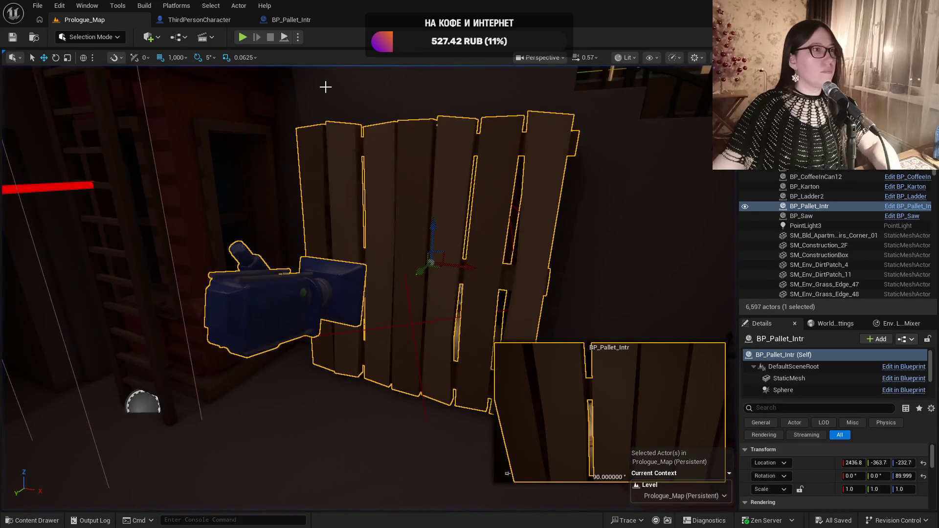
pyautogui.click(298, 22)
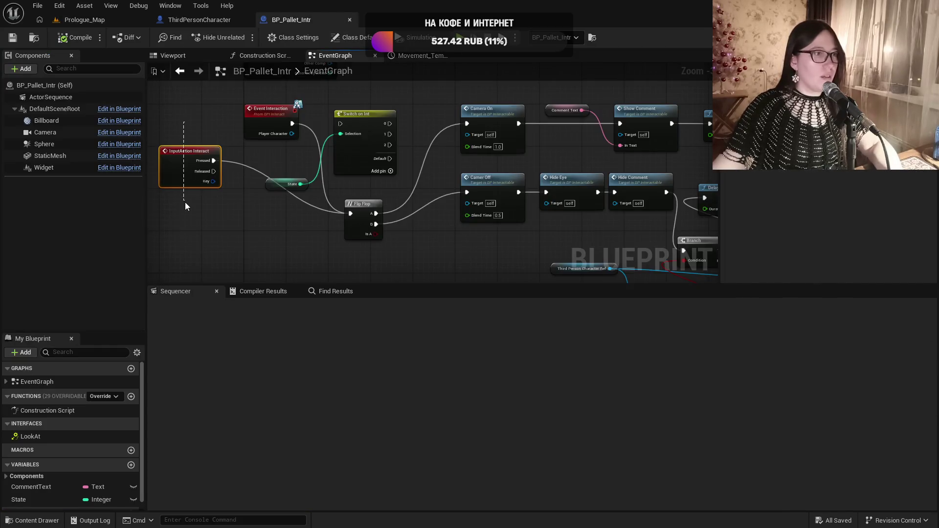
# Remove InputAction Interact and Flip Flop, wiring Event Interaction to Switch on Int and its output 1 to Camer Off
pyautogui.press('Delete')
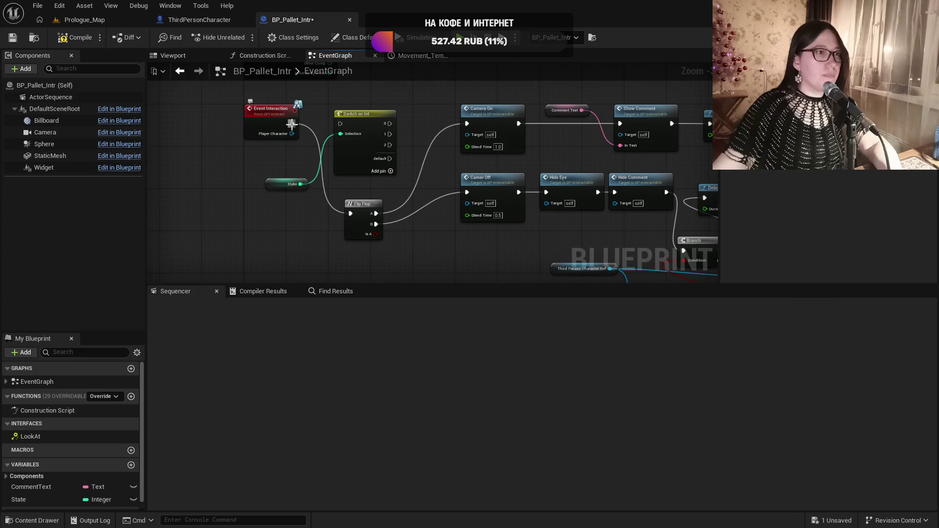
pyautogui.moveTo(292, 123); pyautogui.dragTo(468, 124)
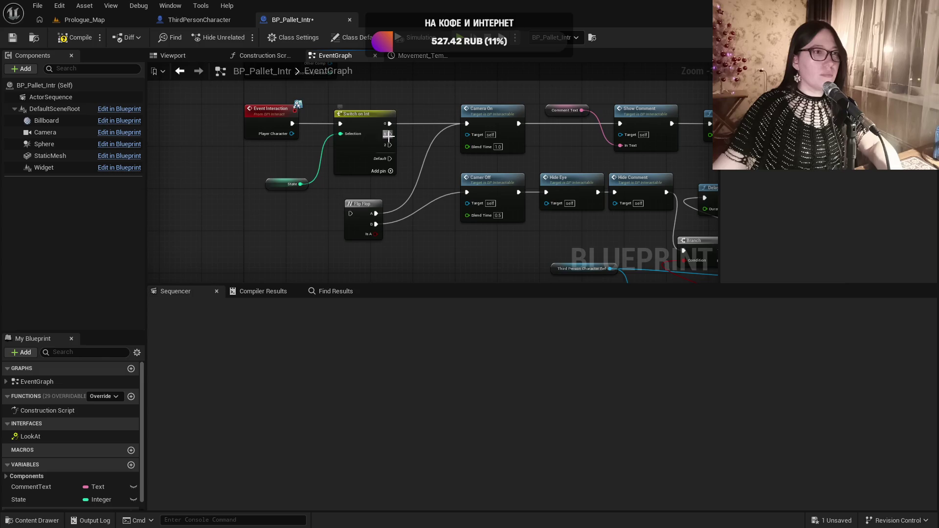
pyautogui.moveTo(388, 135); pyautogui.dragTo(467, 192)
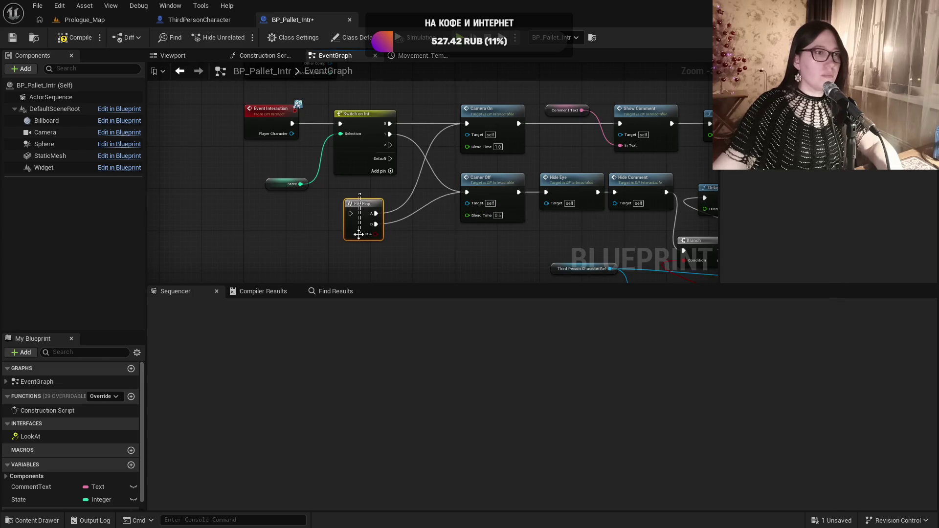
pyautogui.press('Delete')
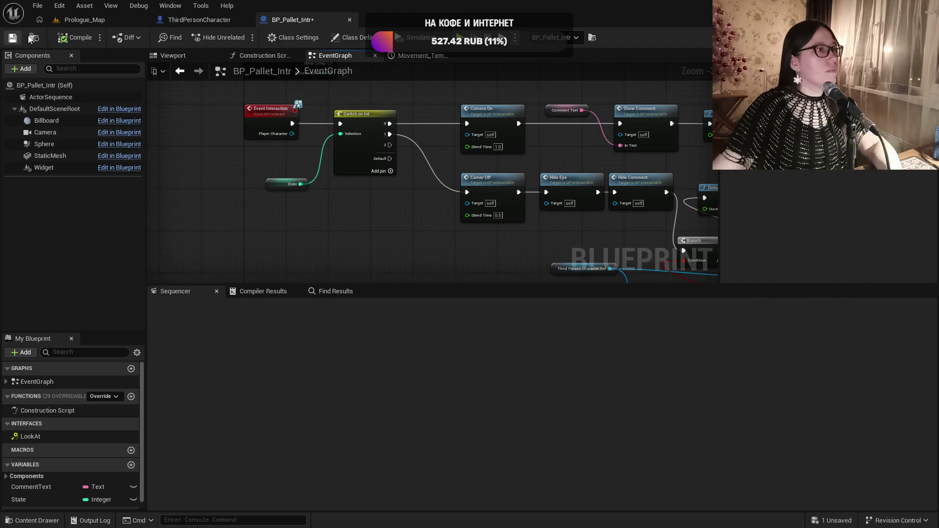
pyautogui.click(103, 20)
pyautogui.scroll(-5, 390, 258)
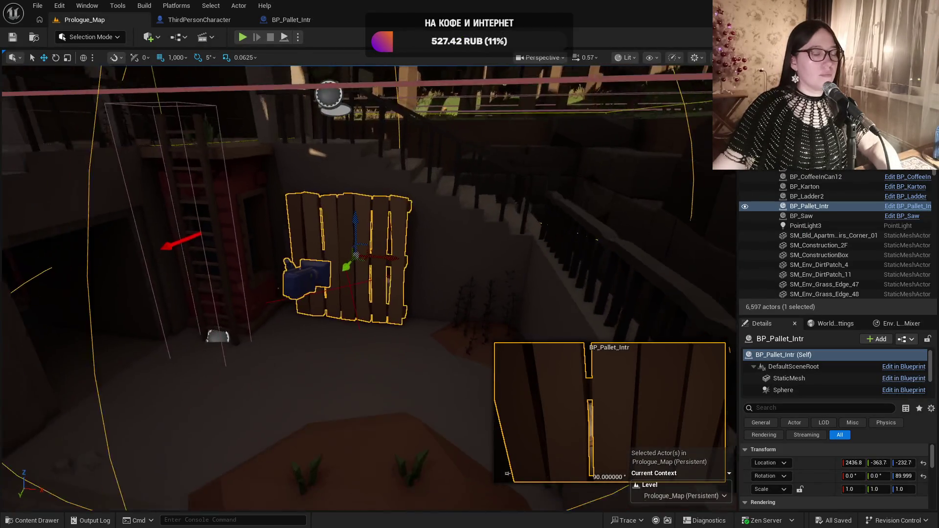
# Check the pallet actor's actions menu and locate BP_Pallet_Intr in the Content Drawer
pyautogui.rightClick(397, 247)
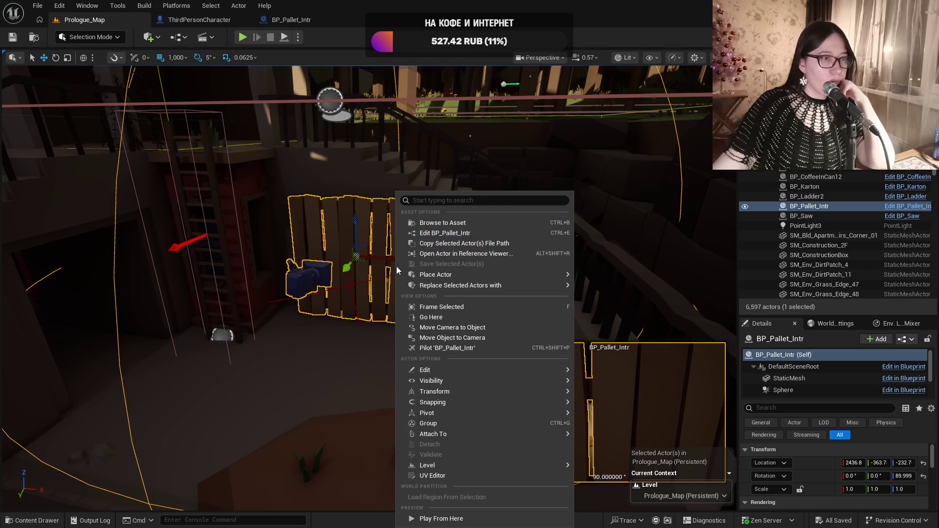
pyautogui.click(353, 240)
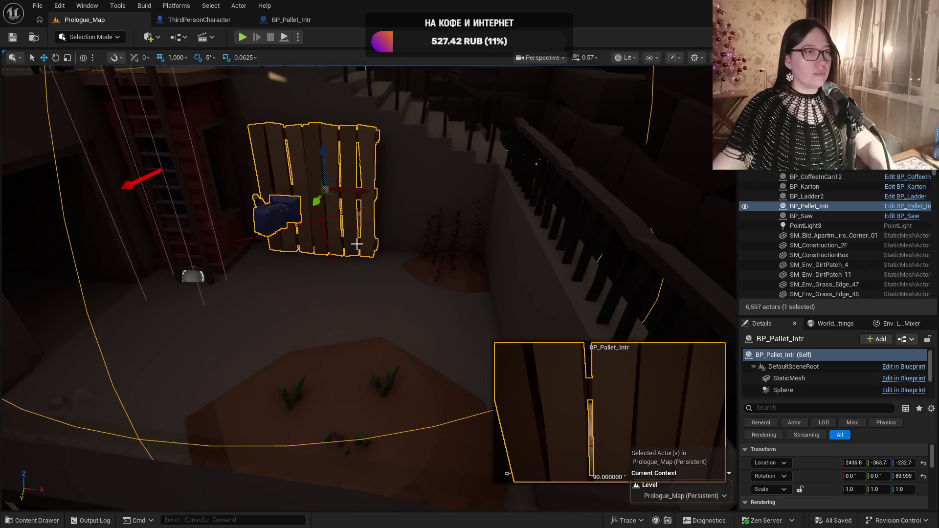
pyautogui.hotkey('ctrl', 'space')
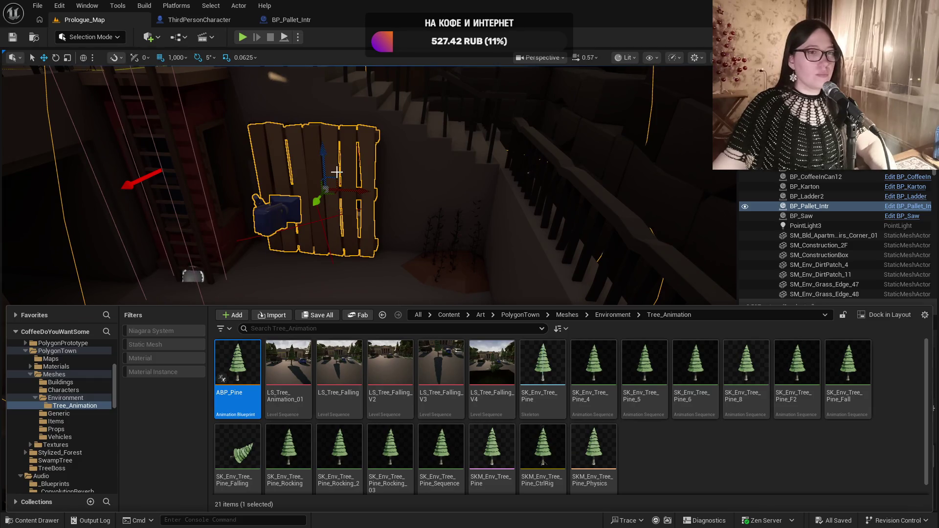
pyautogui.click(893, 210)
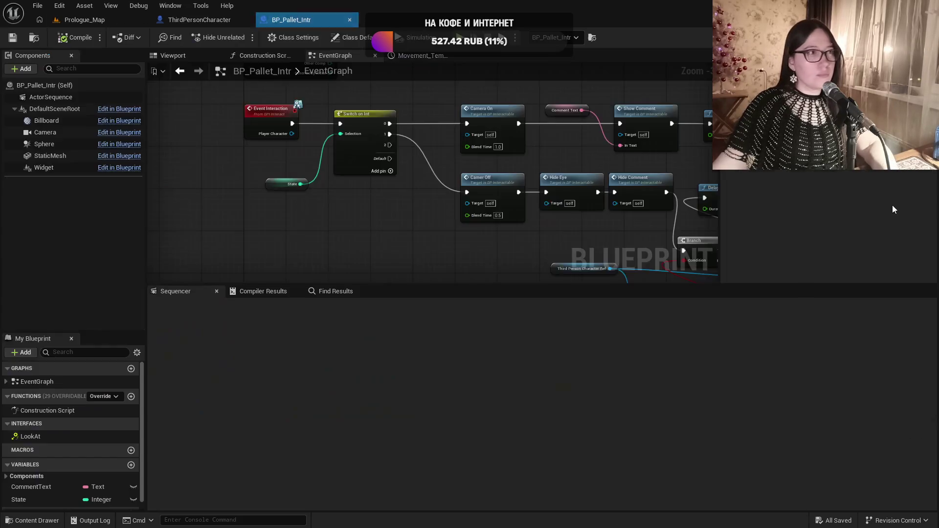
pyautogui.click(34, 38)
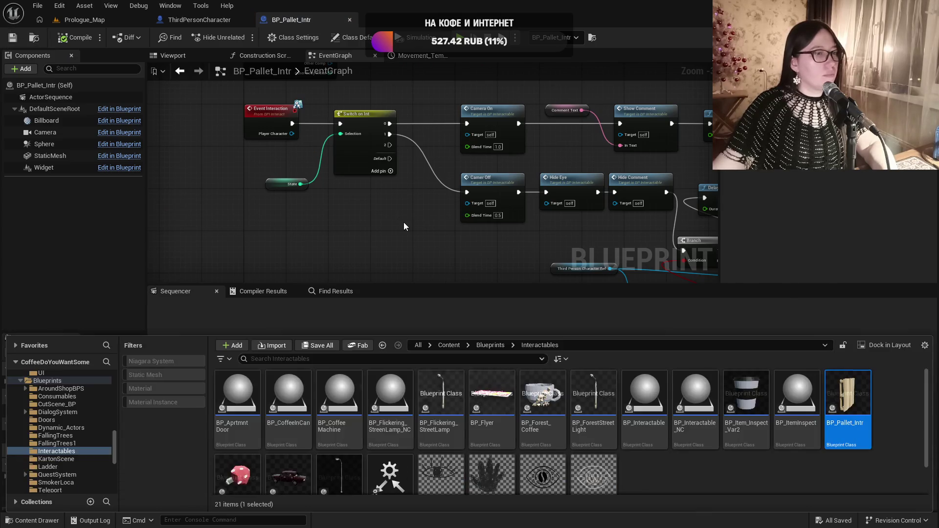
# Back in Prologue_Map, open the Content Drawer at Interactables and fly the view to the porch steps
pyautogui.click(63, 21)
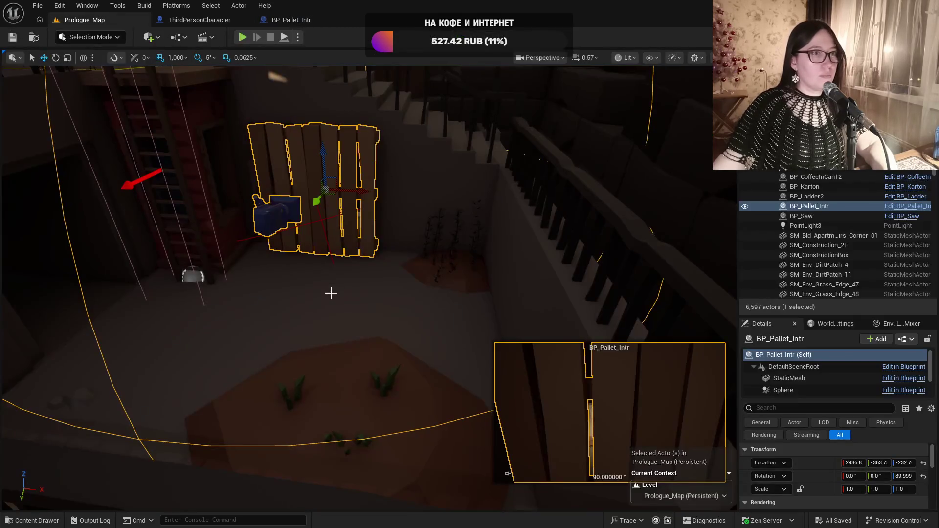
pyautogui.hotkey('ctrl', 'space')
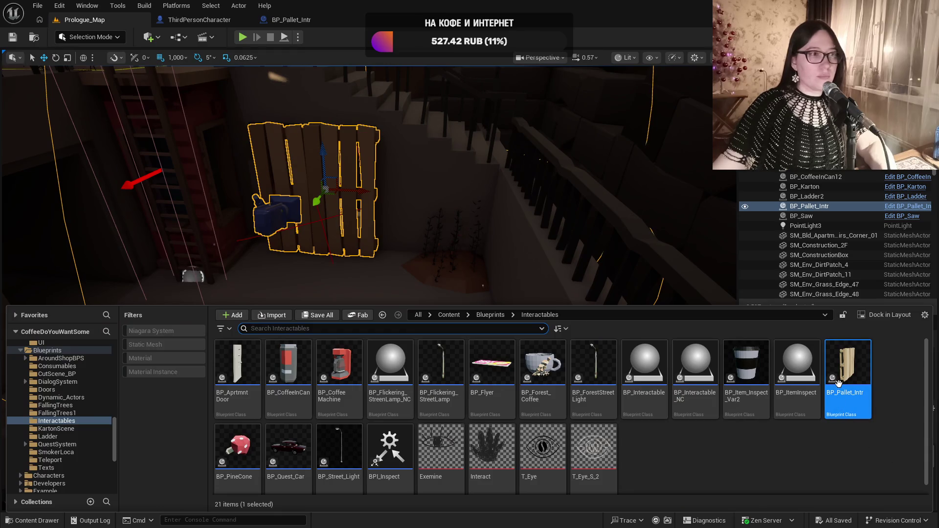
pyautogui.moveTo(839, 383); pyautogui.dragTo(508, 474)
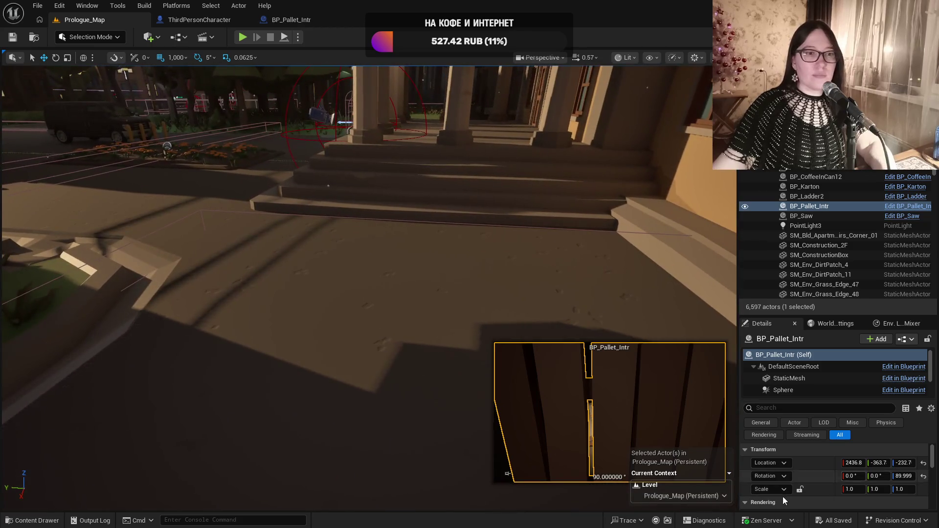
# Place a BP_Pallet_Intr copy on the porch steps and raise it to Z 111.06
pyautogui.hotkey('ctrl', 'space')
pyautogui.moveTo(844, 362)
pyautogui.mouseDown()
pyautogui.moveTo(474, 294)
pyautogui.moveTo(440, 249)
pyautogui.moveTo(306, 196)
pyautogui.moveTo(306, 223)
pyautogui.moveTo(333, 217)
pyautogui.moveTo(294, 230)
pyautogui.mouseUp()
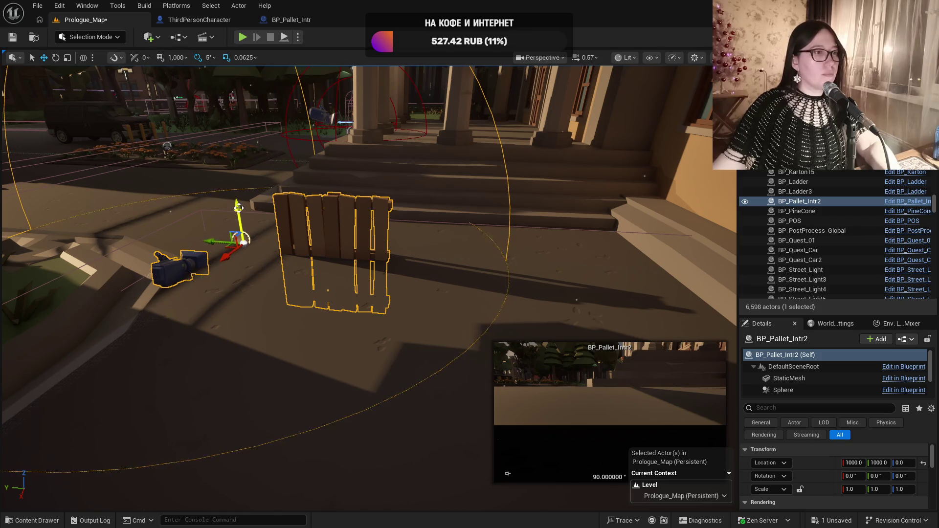
pyautogui.moveTo(233, 212)
pyautogui.mouseDown()
pyautogui.moveTo(230, 144)
pyautogui.moveTo(274, 132)
pyautogui.moveTo(267, 128)
pyautogui.moveTo(299, 301)
pyautogui.mouseUp()
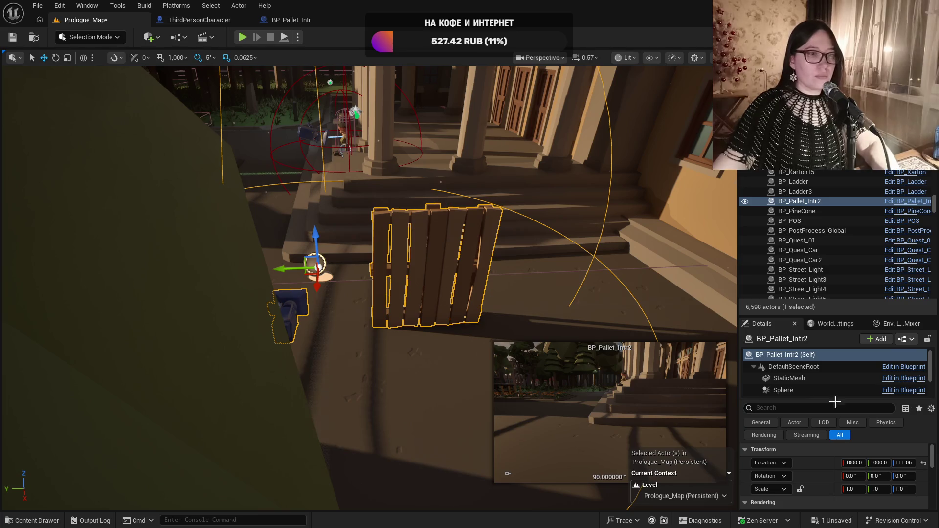
# Move BP_Pallet_Intr2's Camera to 107.43, -183.7, 3.3139 in front of the pallet and start a playtest
pyautogui.scroll(-3, 799, 375)
pyautogui.click(790, 369)
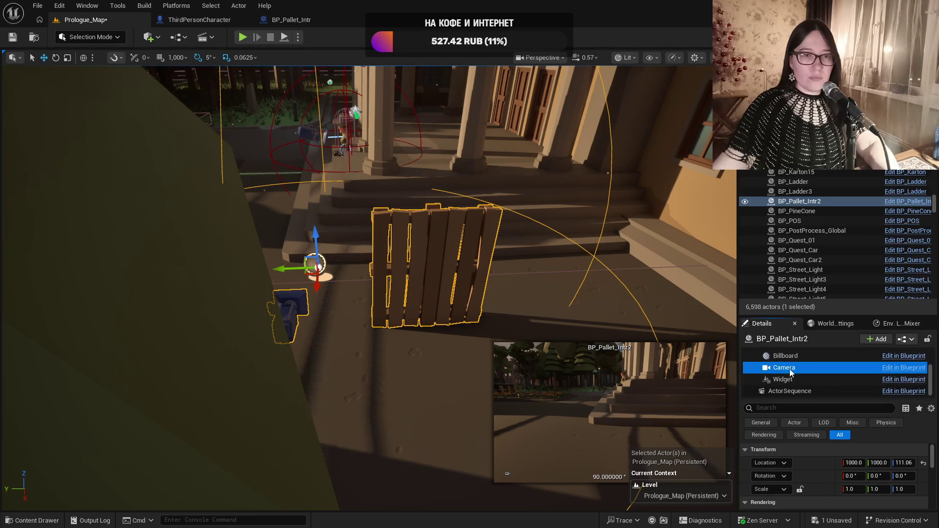
pyautogui.press('f')
pyautogui.moveTo(297, 270); pyautogui.dragTo(437, 268)
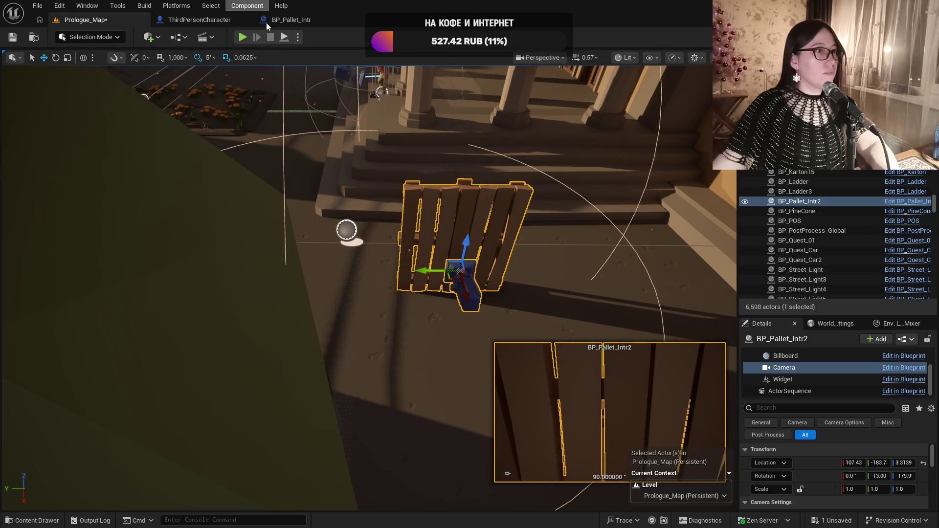
pyautogui.press('f')
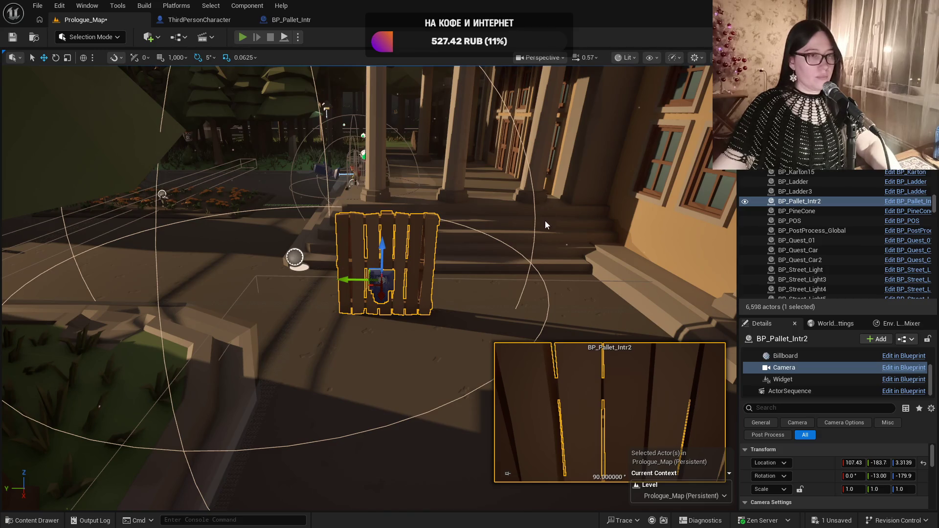
pyautogui.hotkey('alt', 'p')
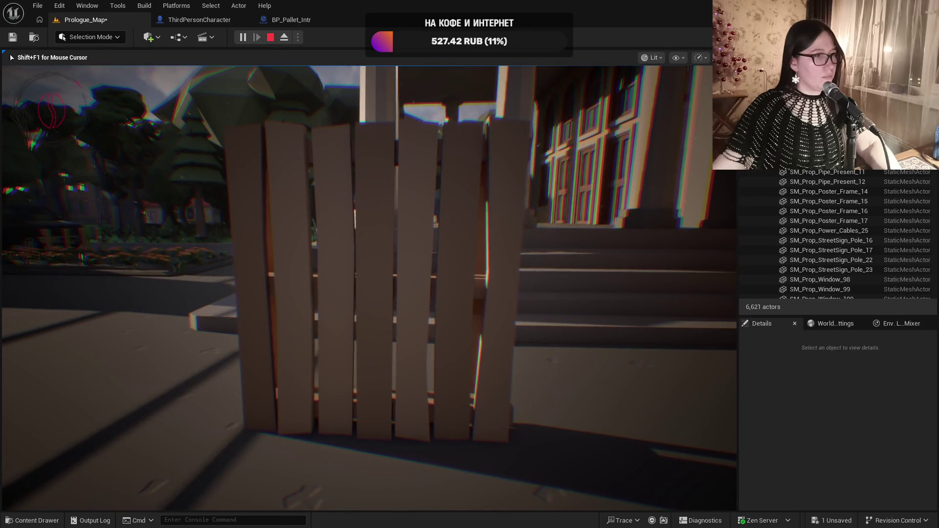
# Stop the playtest, delete the BP_Pallet_Intr2 test pallet, save Prologue_Map, and select the stairwell pallet
pyautogui.press('Escape')
pyautogui.click(377, 266)
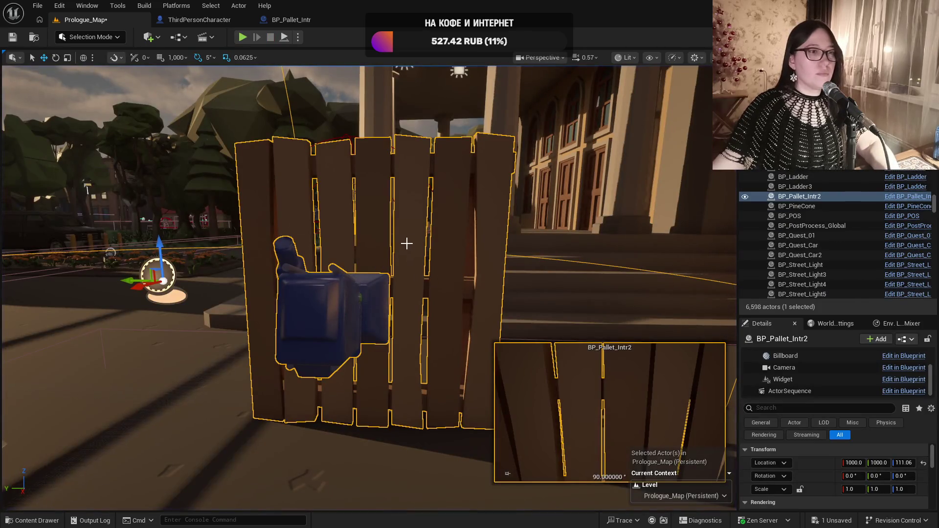
pyautogui.press('Delete')
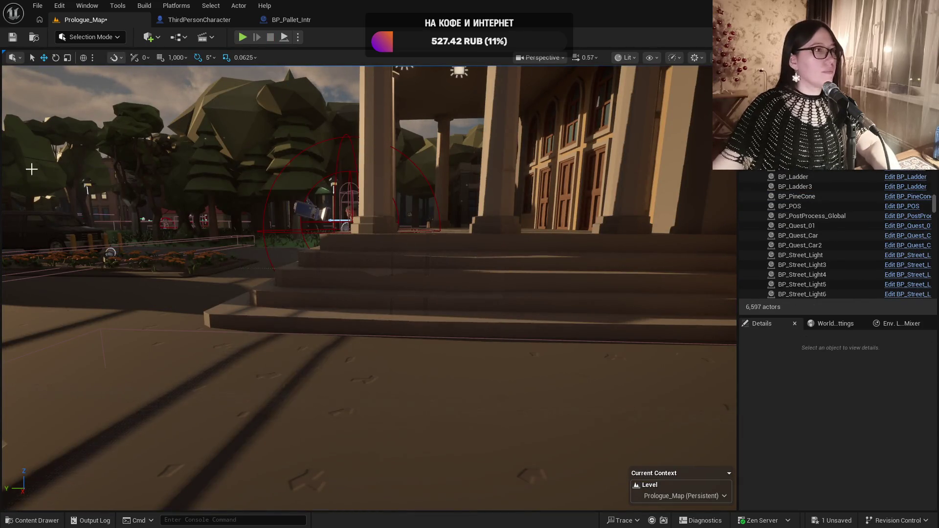
pyautogui.click(13, 39)
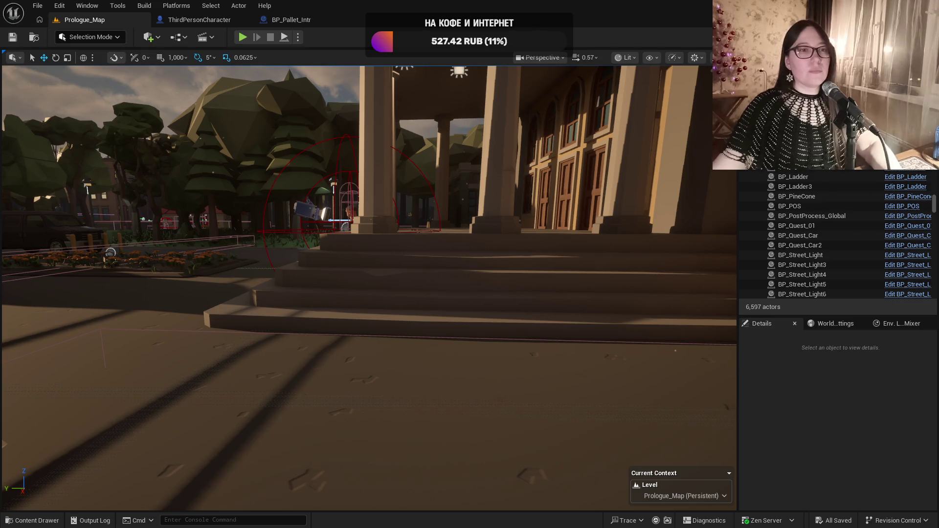
pyautogui.moveTo(469, 376); pyautogui.dragTo(478, 331)
pyautogui.click(717, 391)
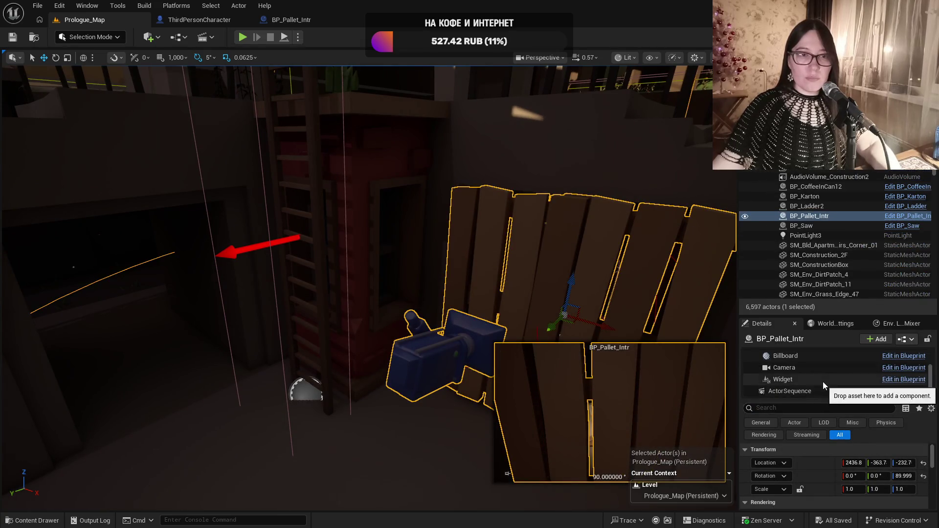
pyautogui.scroll(5, 822, 382)
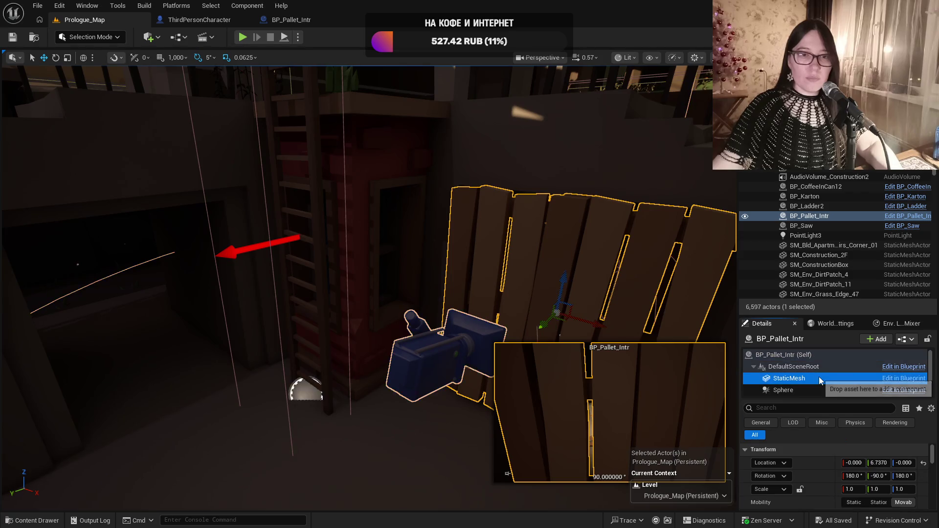
pyautogui.click(818, 368)
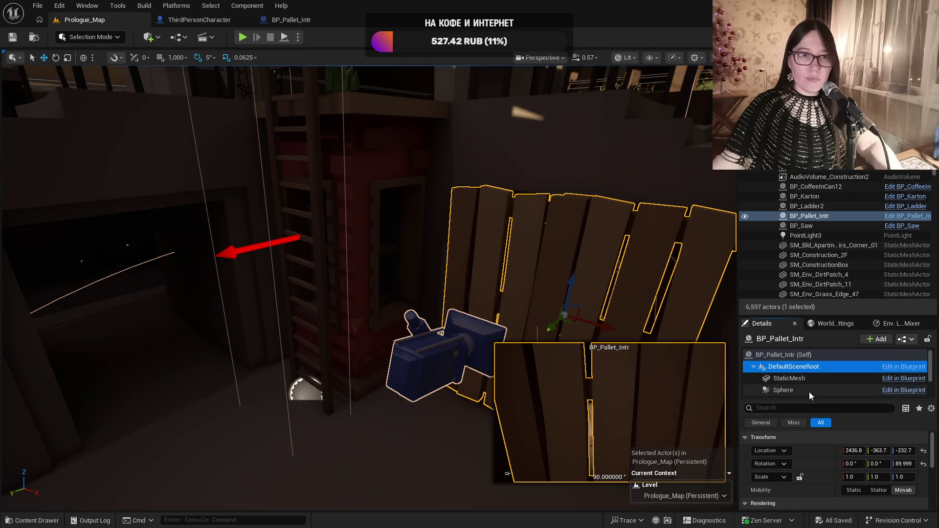
pyautogui.scroll(-1, 814, 383)
pyautogui.click(814, 383)
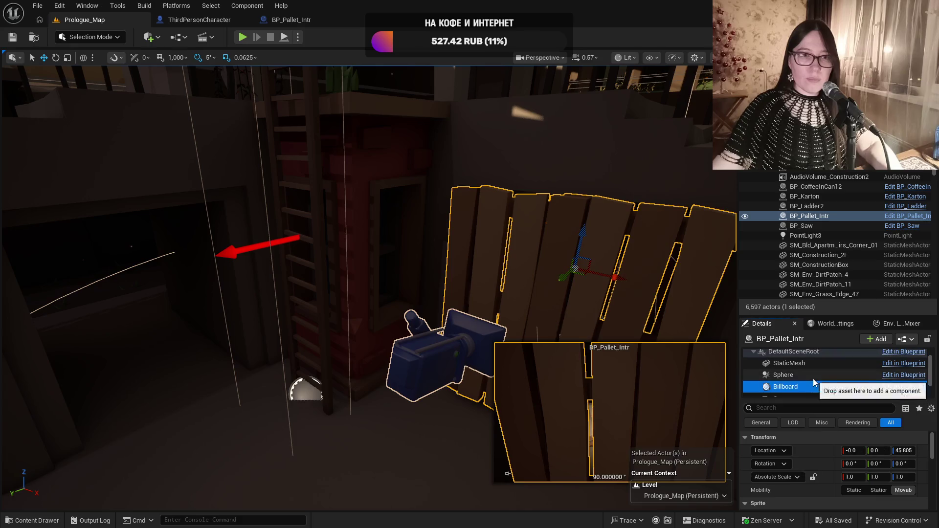
pyautogui.scroll(-3, 814, 378)
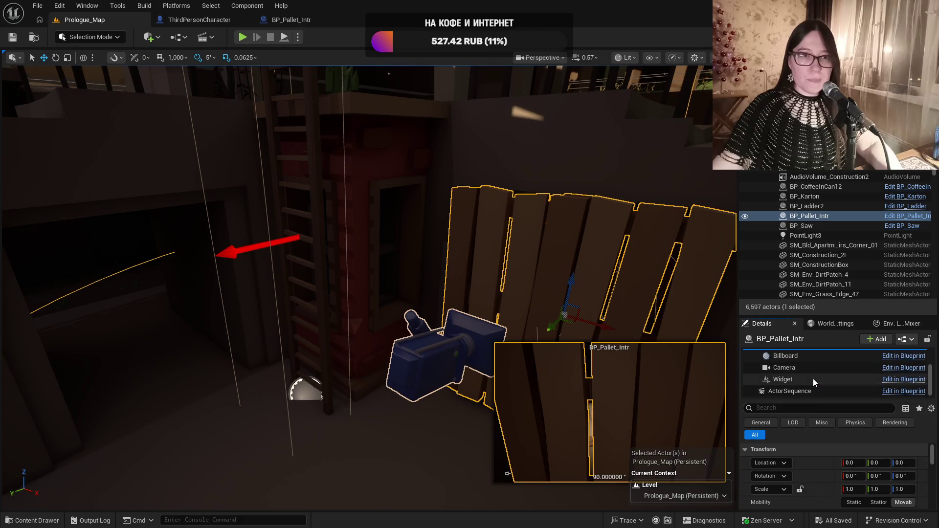
pyautogui.click(813, 379)
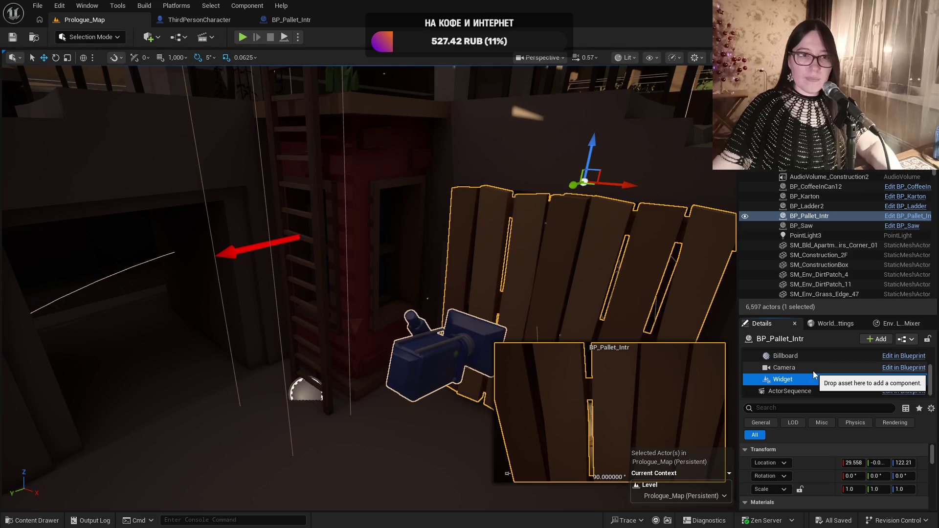
pyautogui.scroll(-10, 370, 288)
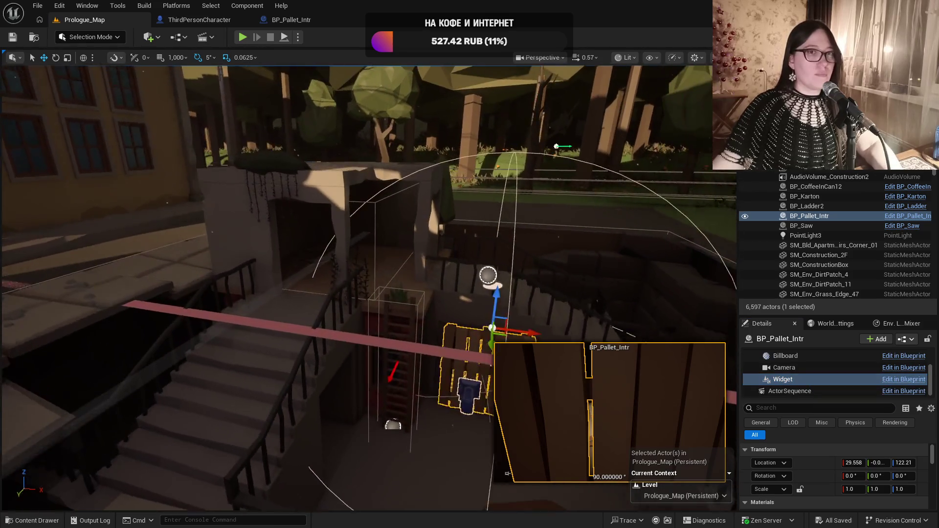
pyautogui.moveTo(369, 288)
pyautogui.mouseDown()
pyautogui.moveTo(379, 230)
pyautogui.moveTo(405, 221)
pyautogui.moveTo(365, 227)
pyautogui.moveTo(557, 280)
pyautogui.moveTo(544, 240)
pyautogui.moveTo(536, 252)
pyautogui.moveTo(559, 254)
pyautogui.mouseUp()
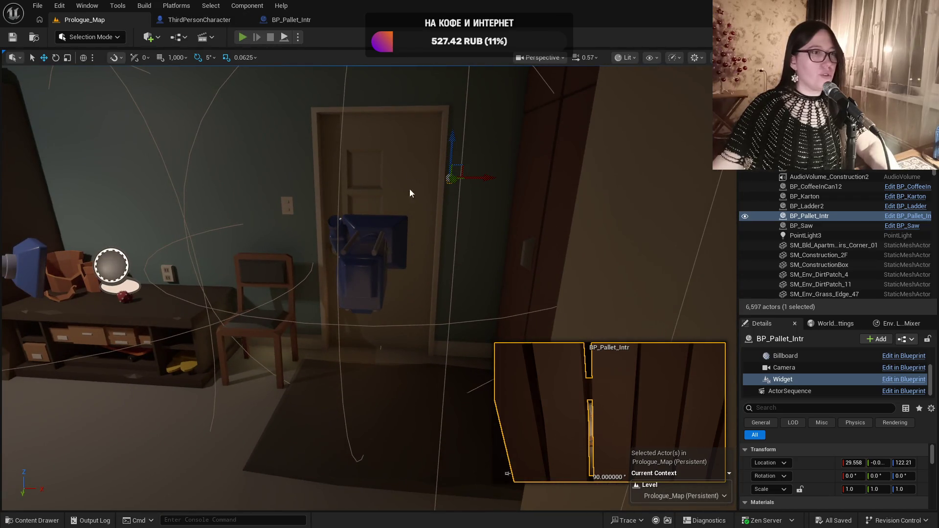
pyautogui.hotkey('alt', 'p')
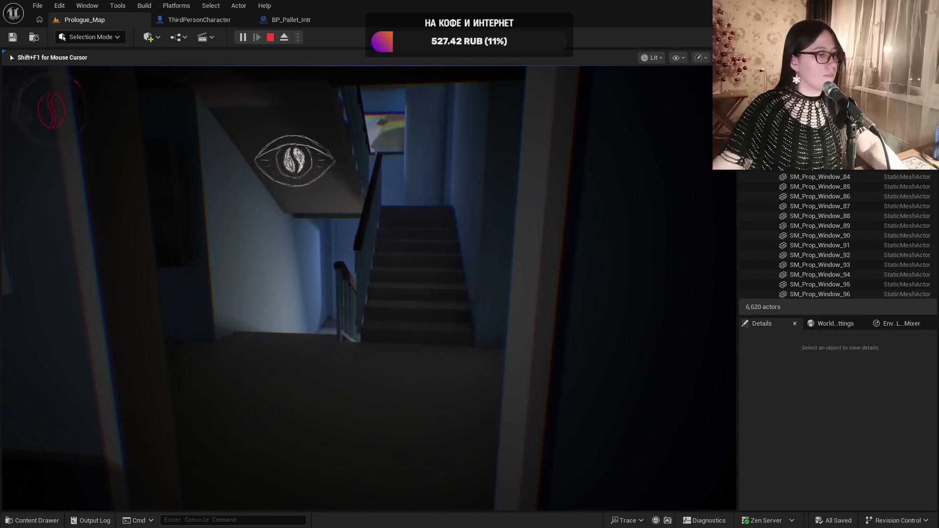
pyautogui.press('Escape')
pyautogui.click(497, 288)
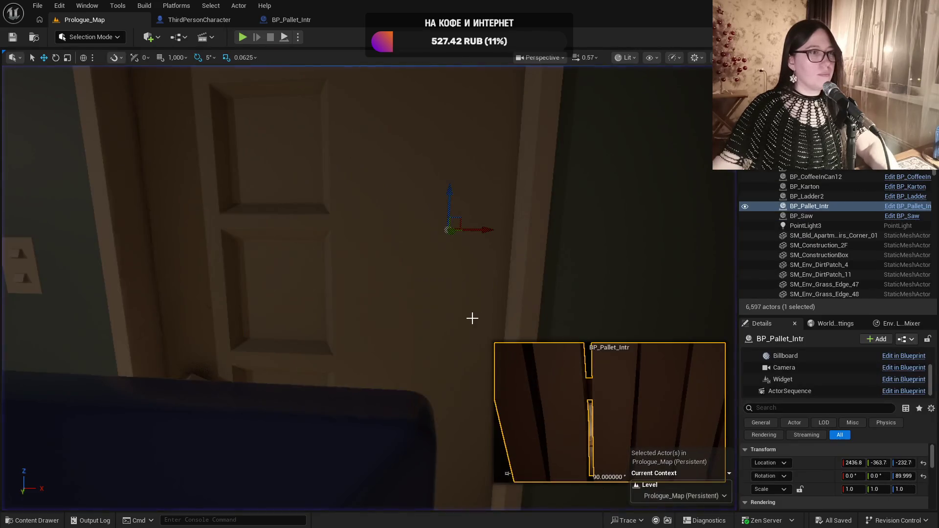
pyautogui.scroll(-10, 469, 316)
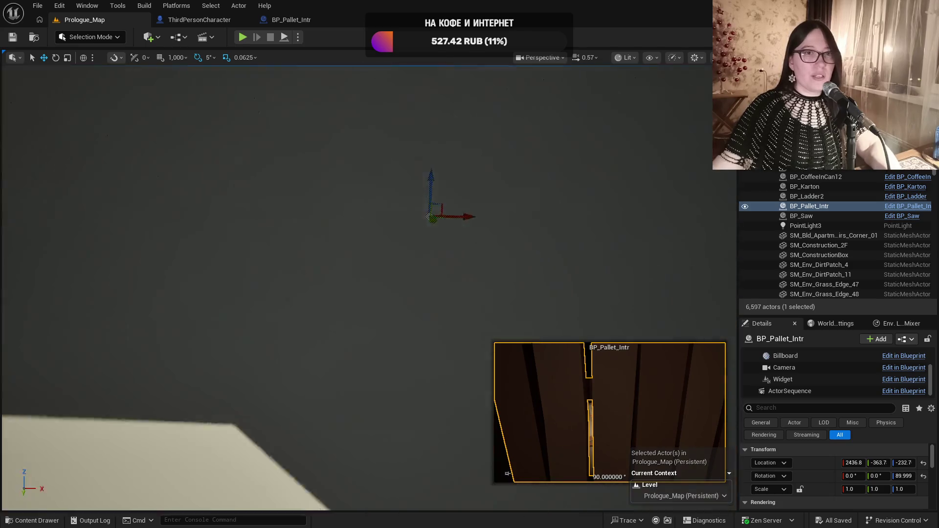
pyautogui.press('f')
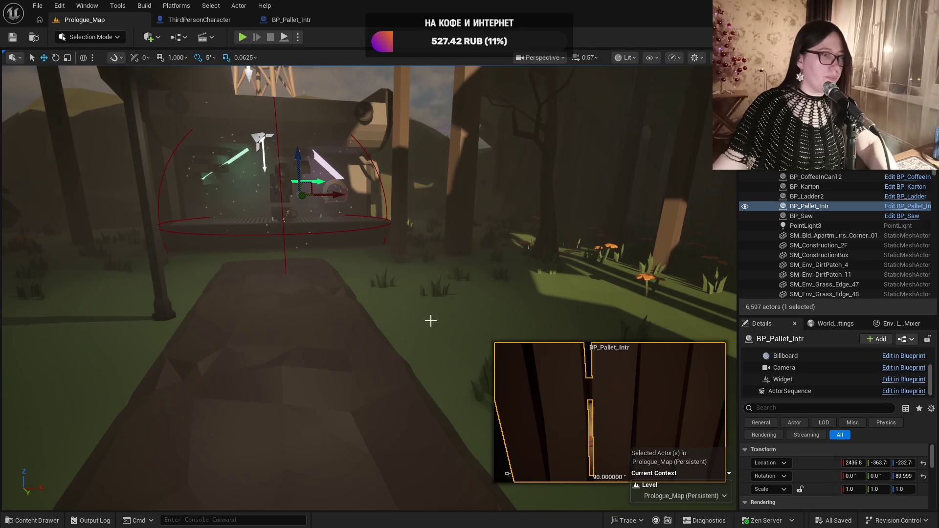
pyautogui.moveTo(431, 320)
pyautogui.mouseDown()
pyautogui.moveTo(357, 186)
pyautogui.moveTo(439, 314)
pyautogui.mouseUp()
pyautogui.scroll(5, 358, 289)
pyautogui.scroll(-1, 369, 200)
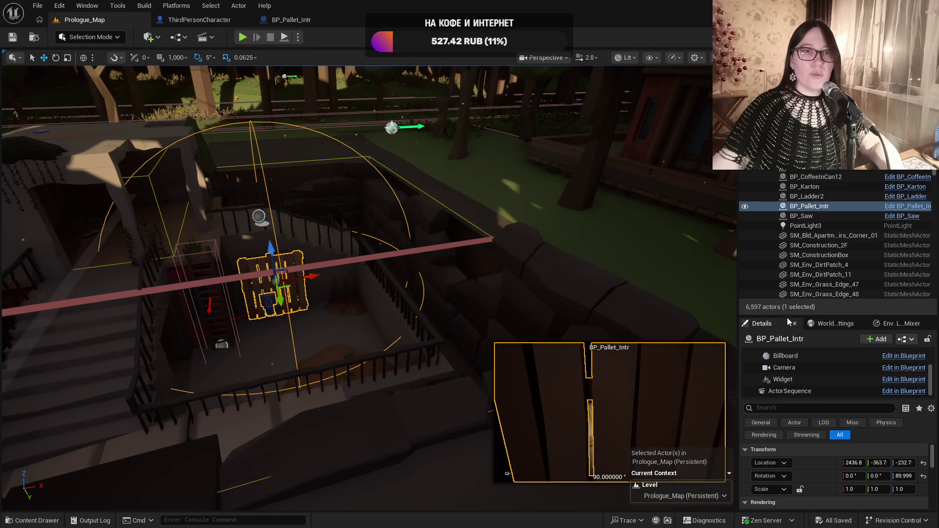
# Open the pallet Blueprint full screen and look through its root component, viewport, event graph and timeline
pyautogui.click(905, 206)
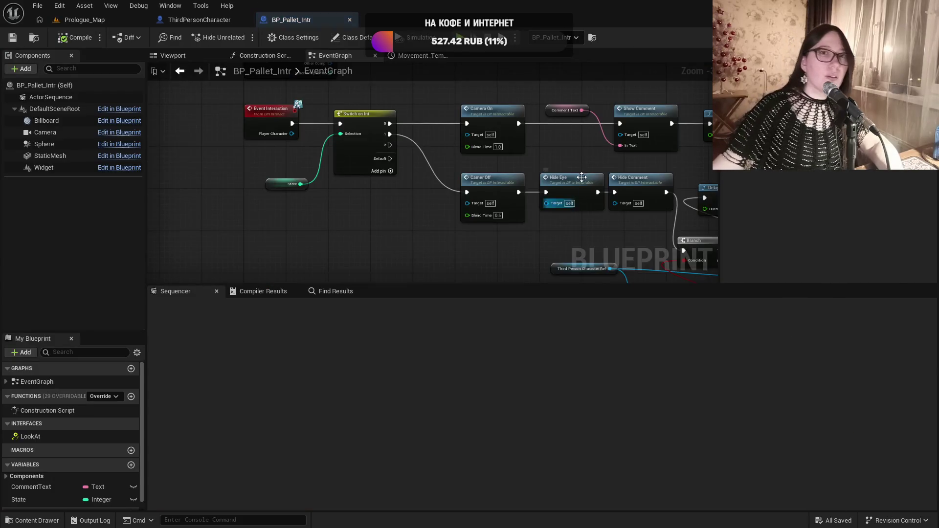
pyautogui.moveTo(636, 19)
pyautogui.mouseDown()
pyautogui.moveTo(630, 54)
pyautogui.moveTo(500, 69)
pyautogui.mouseUp()
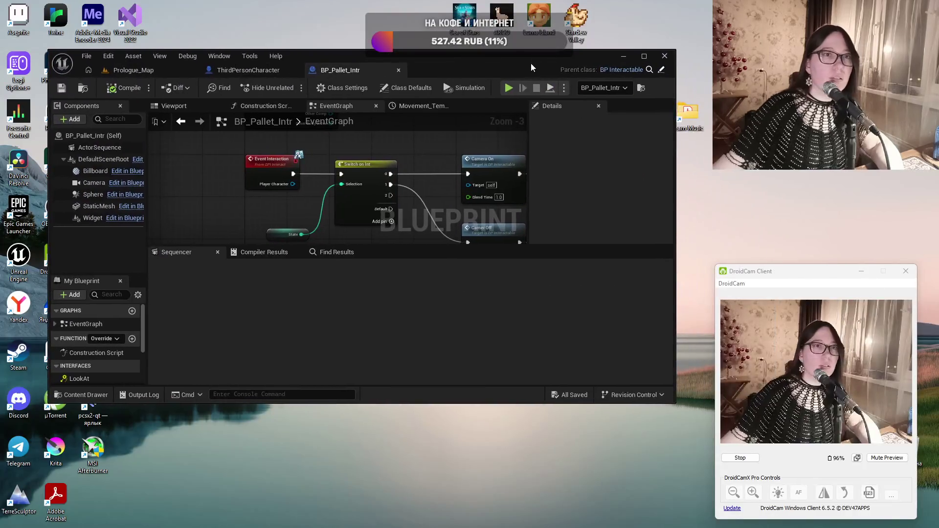
pyautogui.click(644, 57)
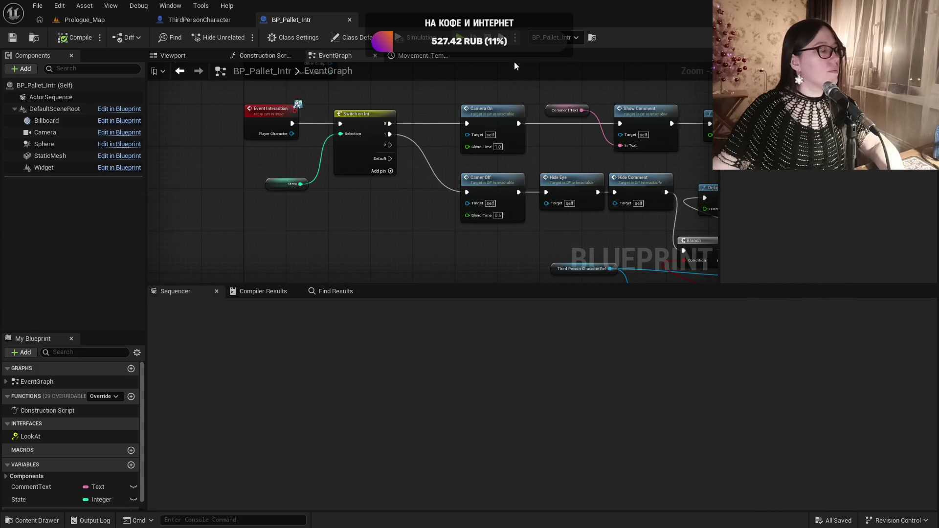
pyautogui.click(70, 110)
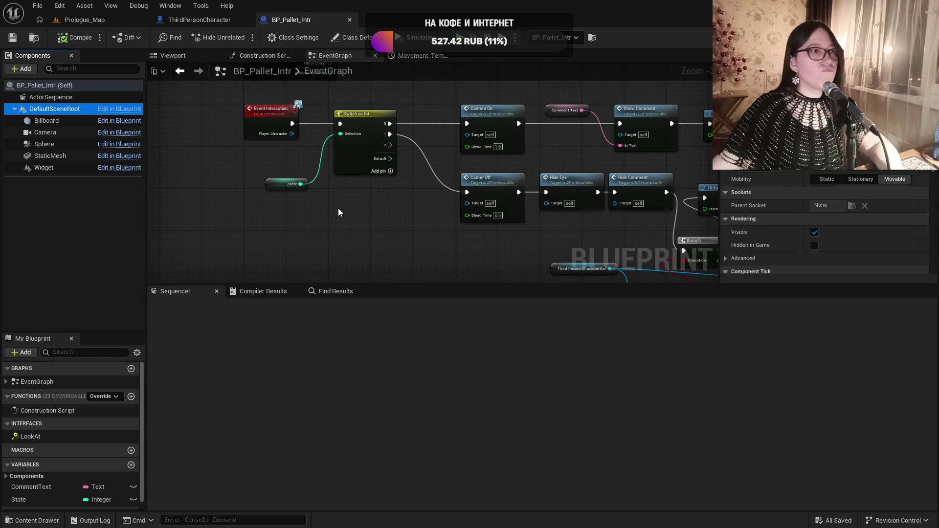
pyautogui.click(175, 58)
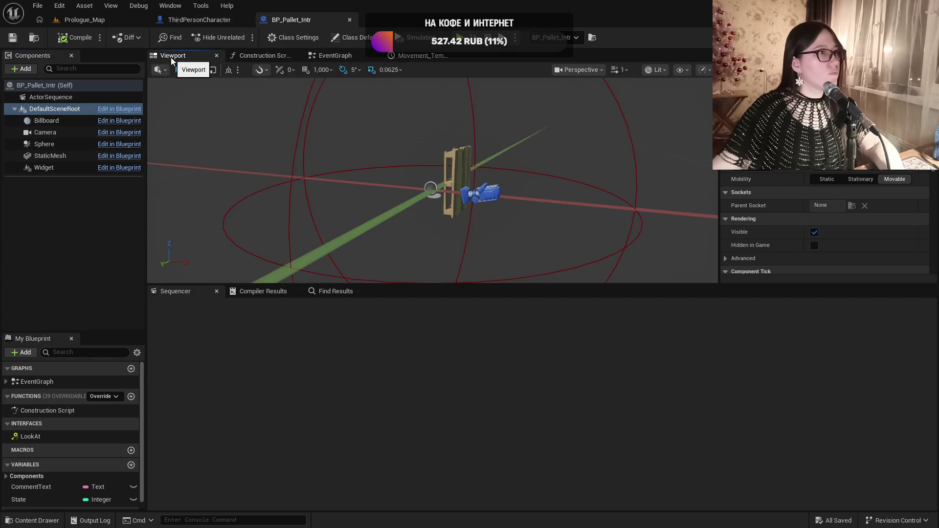
pyautogui.click(362, 57)
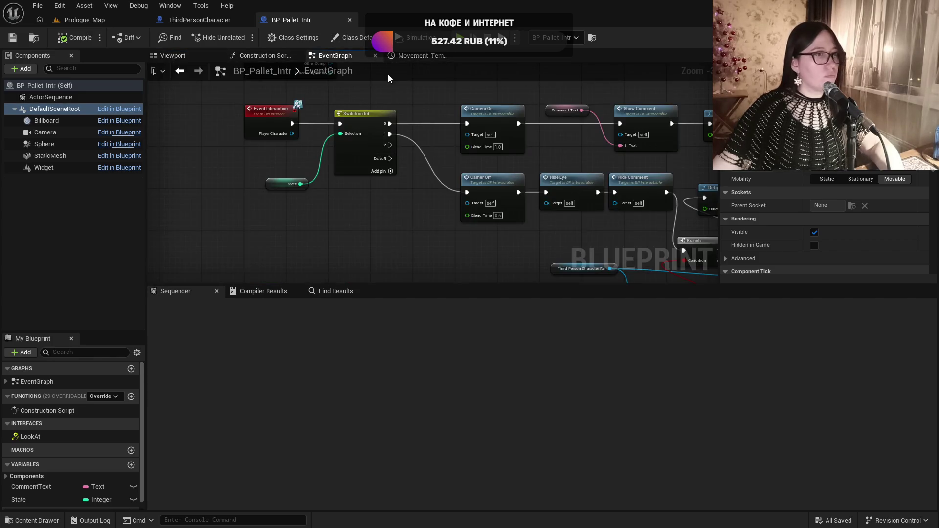
pyautogui.click(422, 56)
pyautogui.click(344, 57)
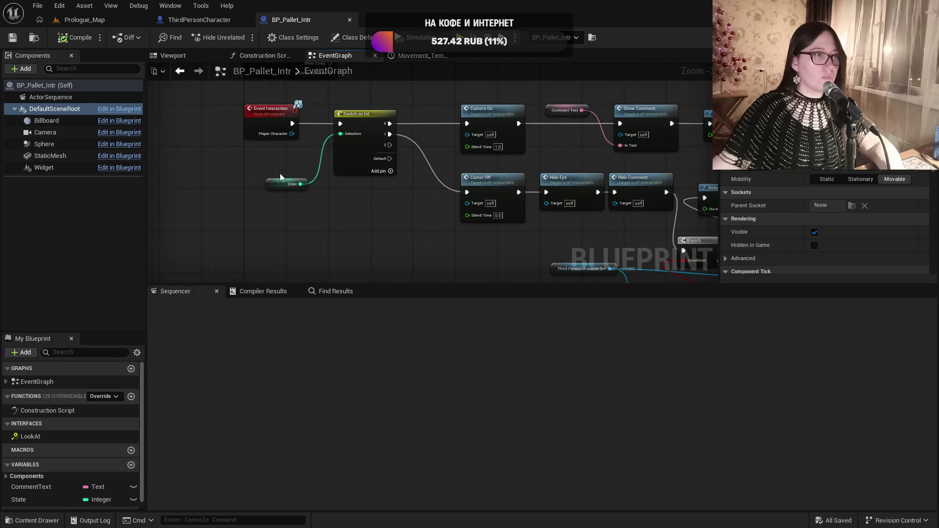
# Make the State variable Instance Editable, compile and save BP_Pallet_Intr, then frame the pallet in Prologue_Map
pyautogui.click(270, 183)
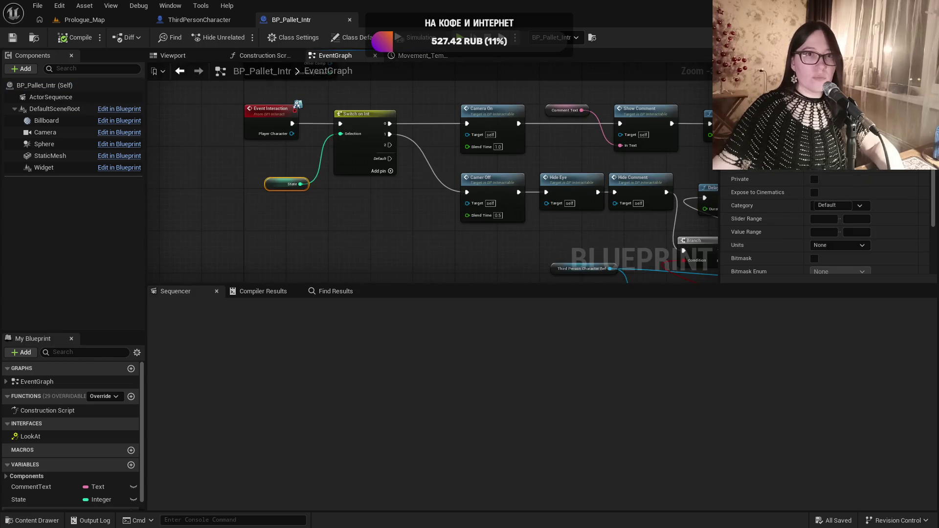
pyautogui.click(814, 166)
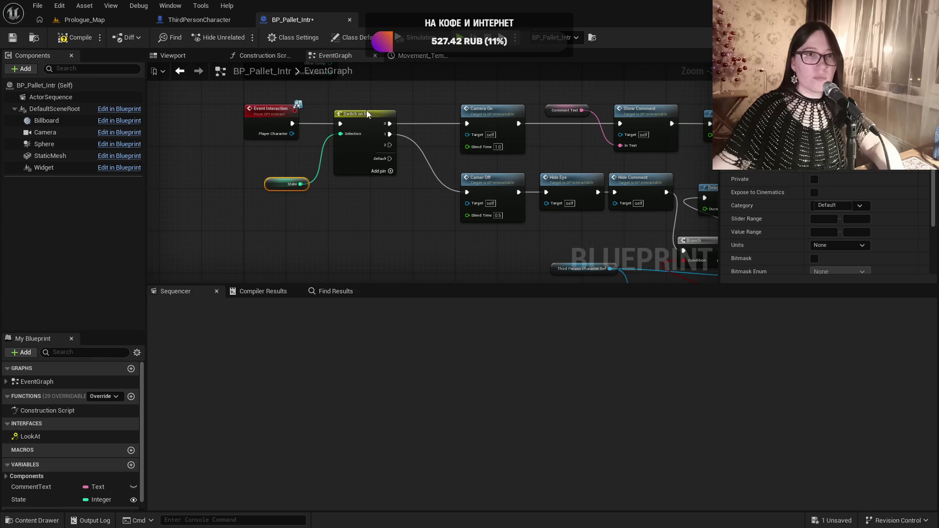
pyautogui.click(74, 37)
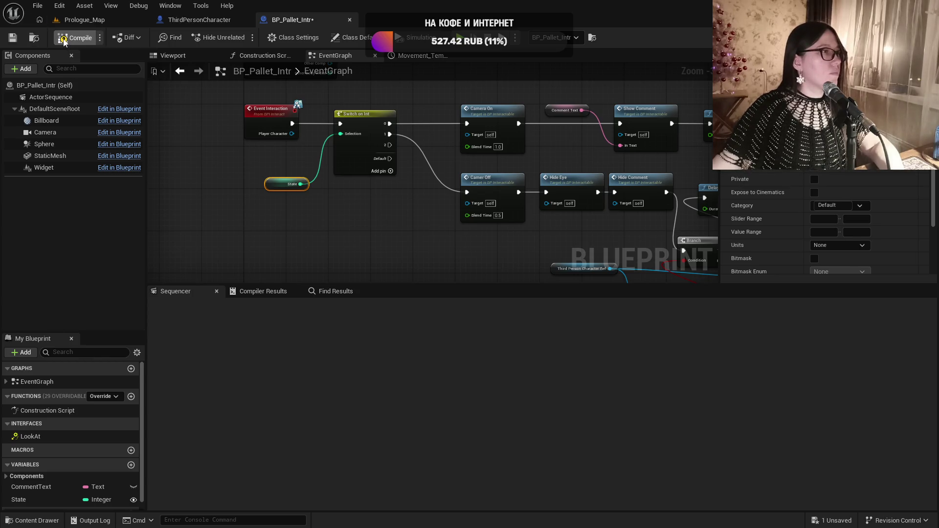
pyautogui.click(12, 37)
pyautogui.click(84, 19)
pyautogui.press('f')
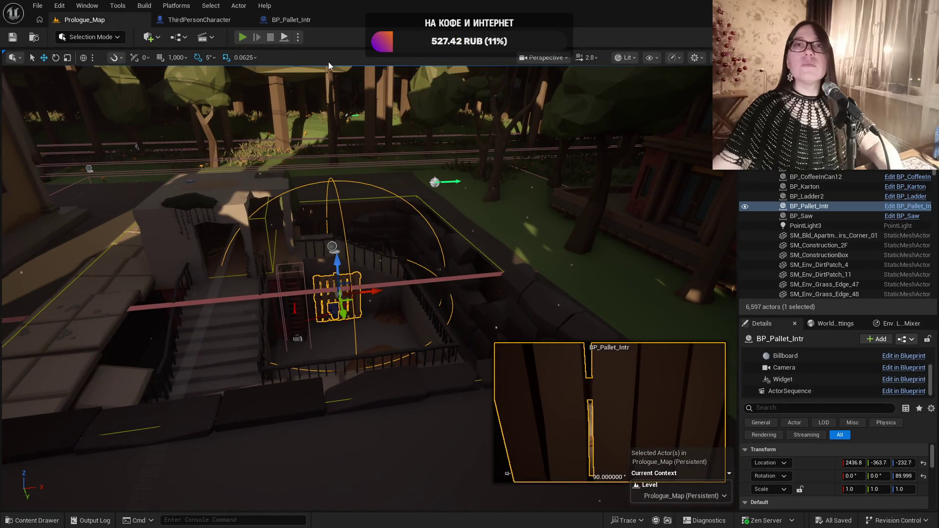
# Playtest Prologue_Map, interact with the pallet using E to see its dialogue, then return to BP_Pallet_Intr
pyautogui.hotkey('alt', 'p')
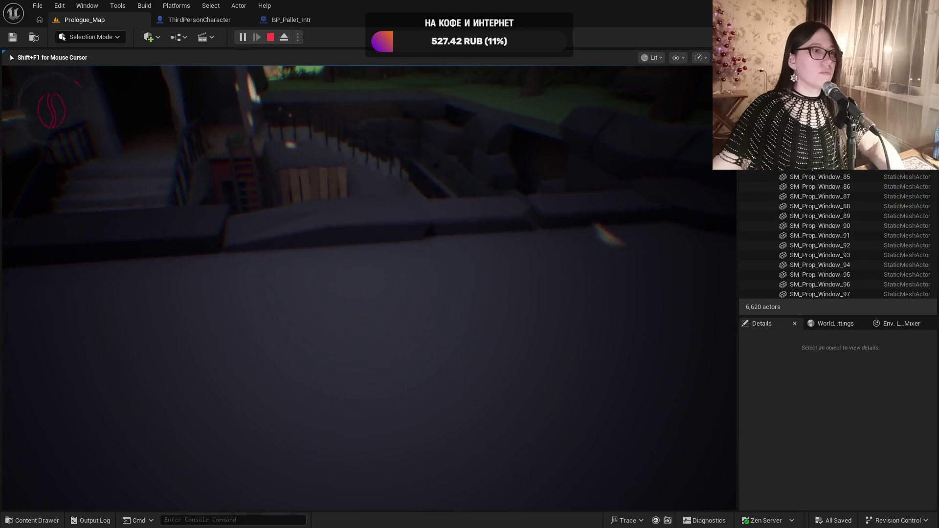
pyautogui.press('e')
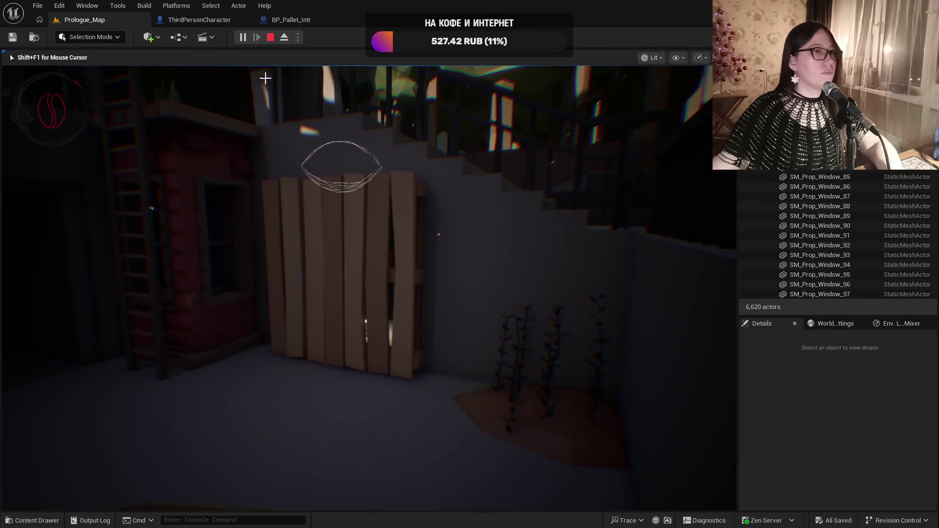
pyautogui.press('Escape')
pyautogui.click(291, 19)
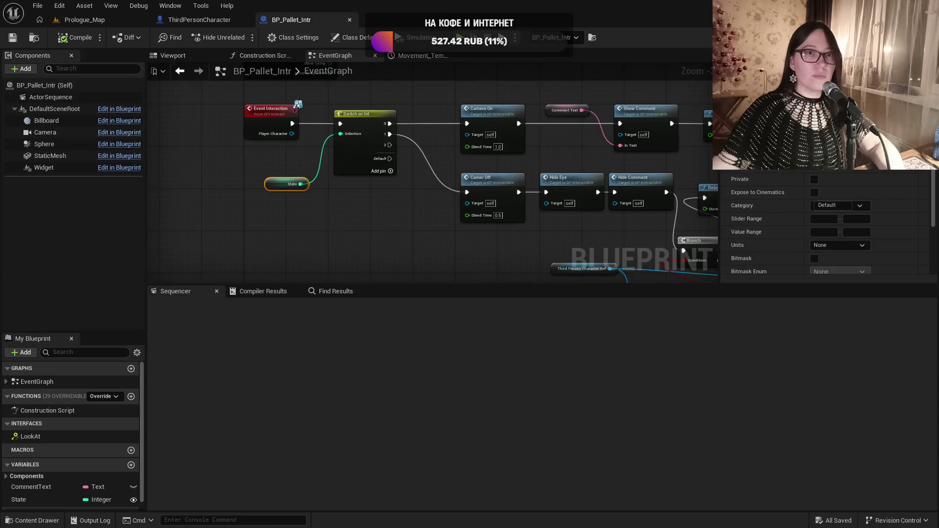
# Turn off Instance Editable on State, save BP_Pallet_Intr, and select the pallet mesh in its viewport
pyautogui.click(133, 499)
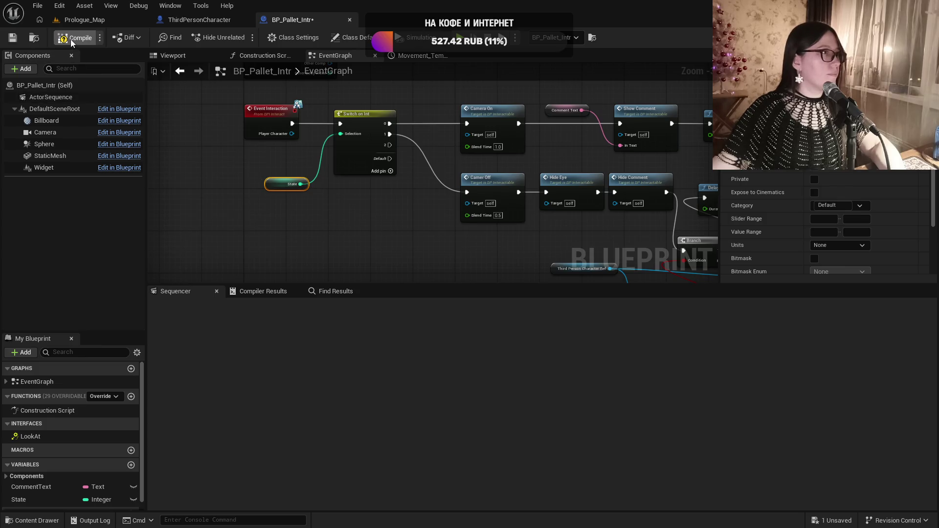
pyautogui.click(12, 39)
pyautogui.click(173, 55)
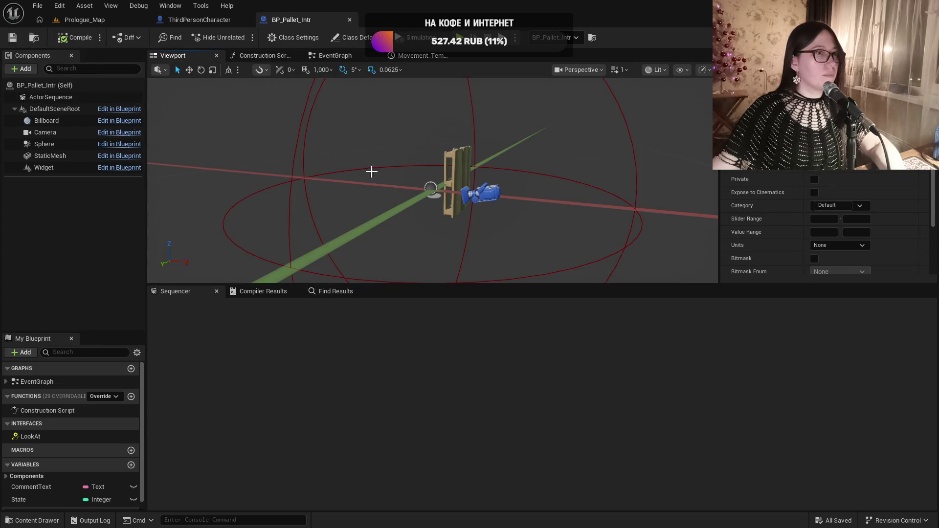
pyautogui.click(457, 181)
# Orbit around the pallet mesh in the preview and make the component viewport area taller
pyautogui.moveTo(457, 181); pyautogui.dragTo(509, 202)
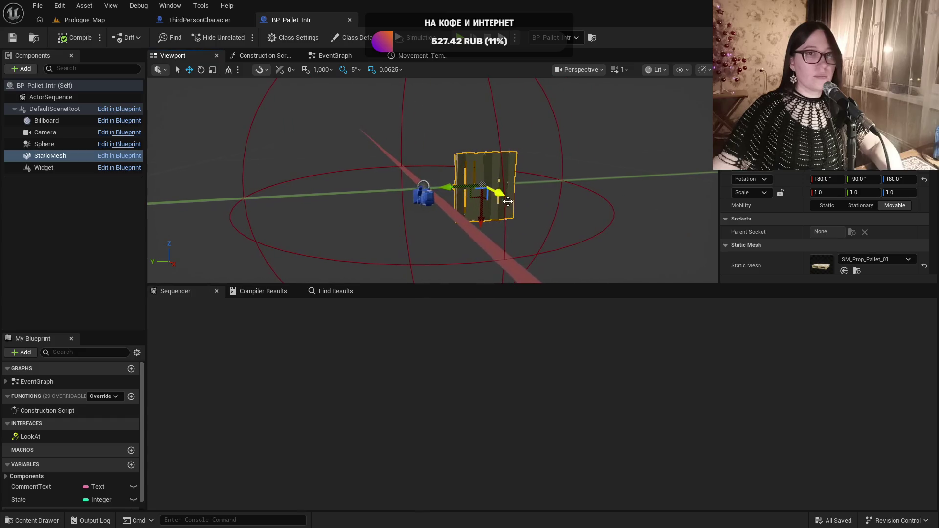
pyautogui.hotkey('ctrl', 'space')
pyautogui.hotkey('ctrl', 'space')
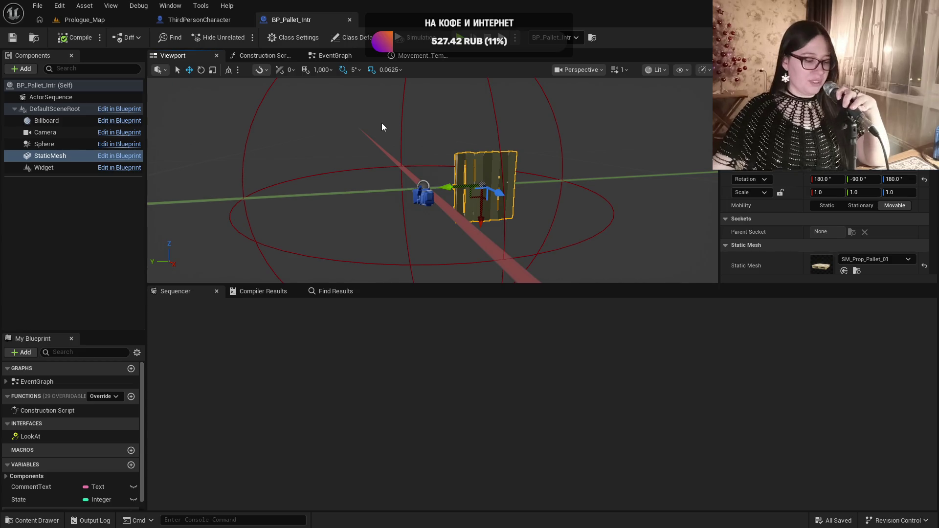
pyautogui.moveTo(543, 227); pyautogui.dragTo(543, 227)
pyautogui.hotkey('ctrl', 'space')
pyautogui.hotkey('ctrl', 'space')
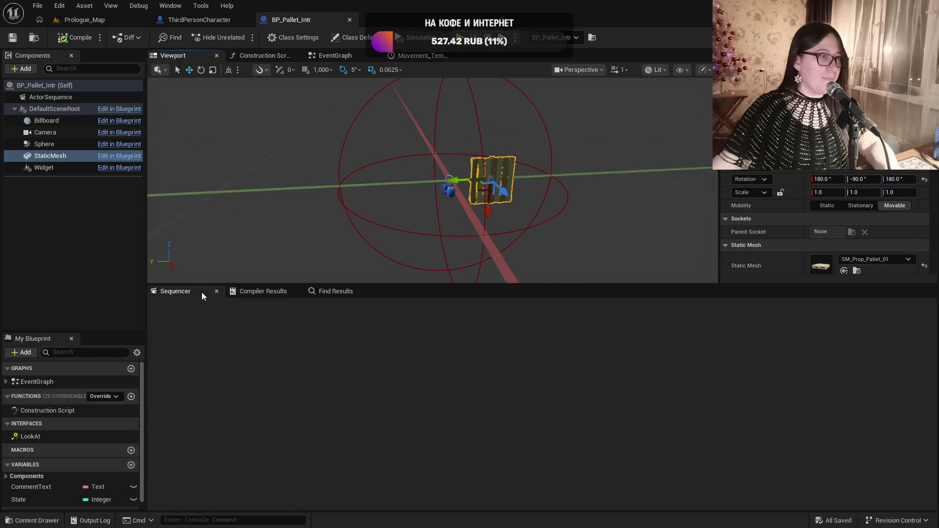
pyautogui.moveTo(345, 284); pyautogui.dragTo(345, 396)
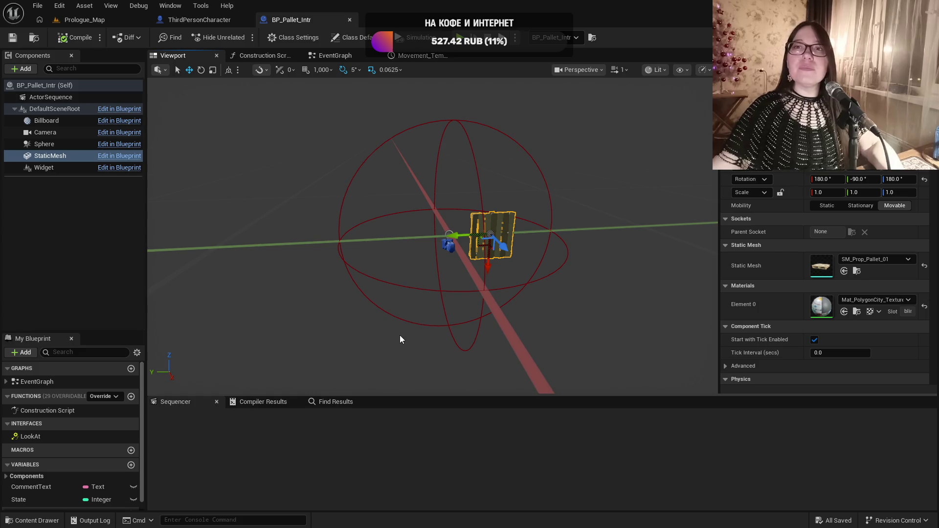
pyautogui.moveTo(400, 336)
pyautogui.mouseDown()
pyautogui.moveTo(379, 348)
pyautogui.moveTo(409, 316)
pyautogui.mouseUp()
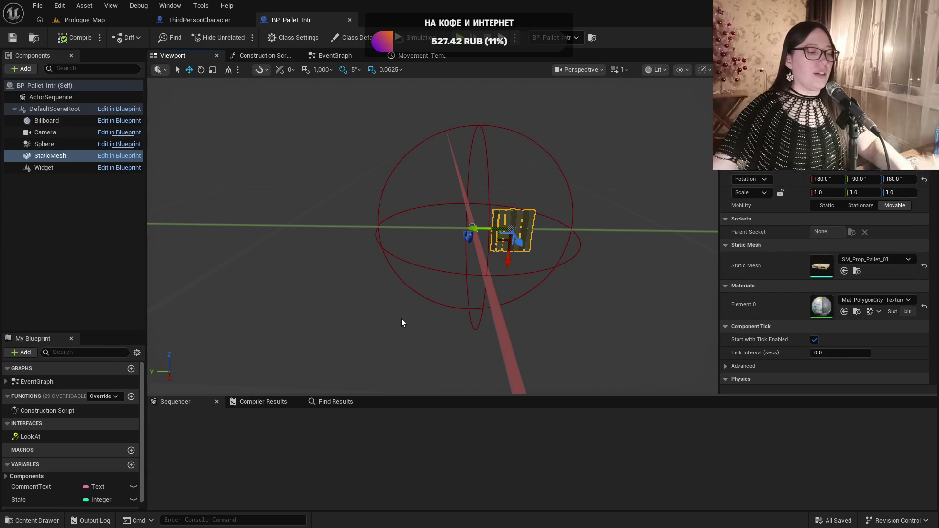
pyautogui.moveTo(412, 326)
pyautogui.mouseDown()
pyautogui.moveTo(455, 321)
pyautogui.moveTo(469, 284)
pyautogui.moveTo(497, 267)
pyautogui.mouseUp()
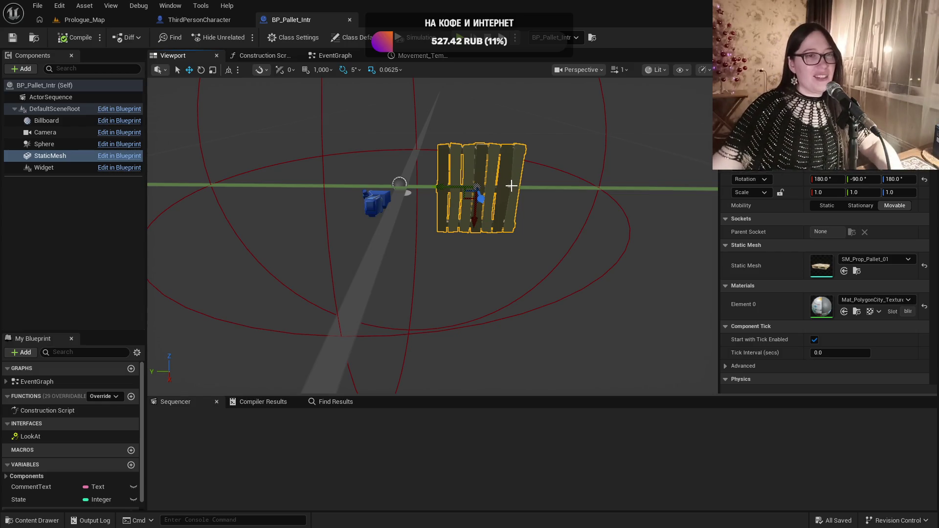
pyautogui.scroll(-3, 509, 228)
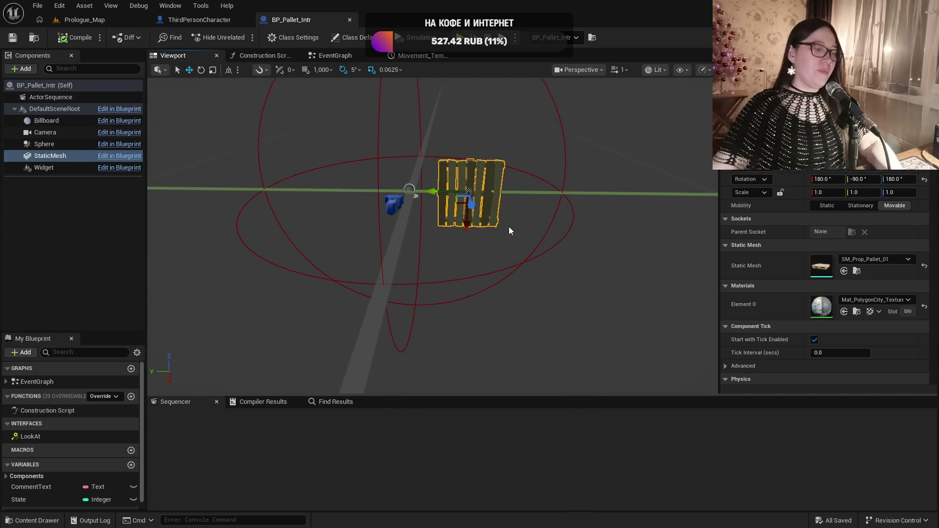
pyautogui.scroll(5, 431, 235)
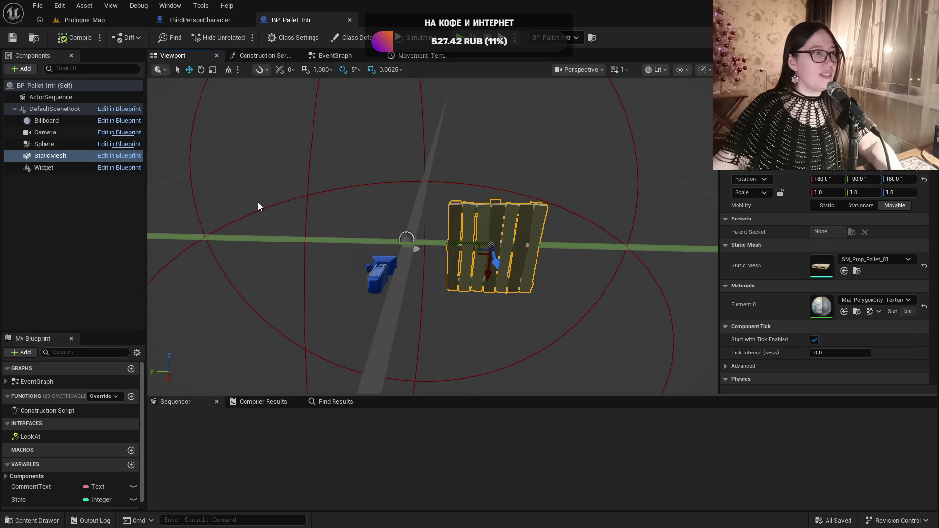
pyautogui.click(56, 145)
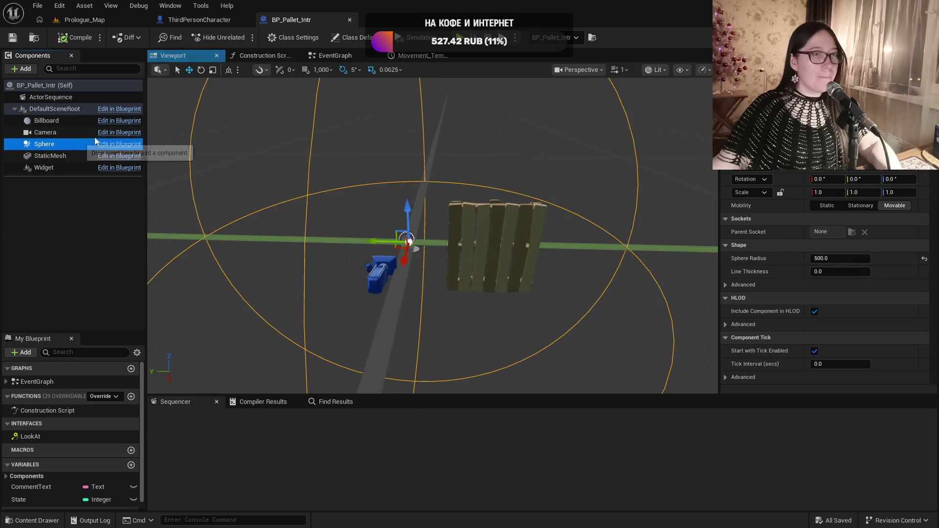
pyautogui.click(458, 224)
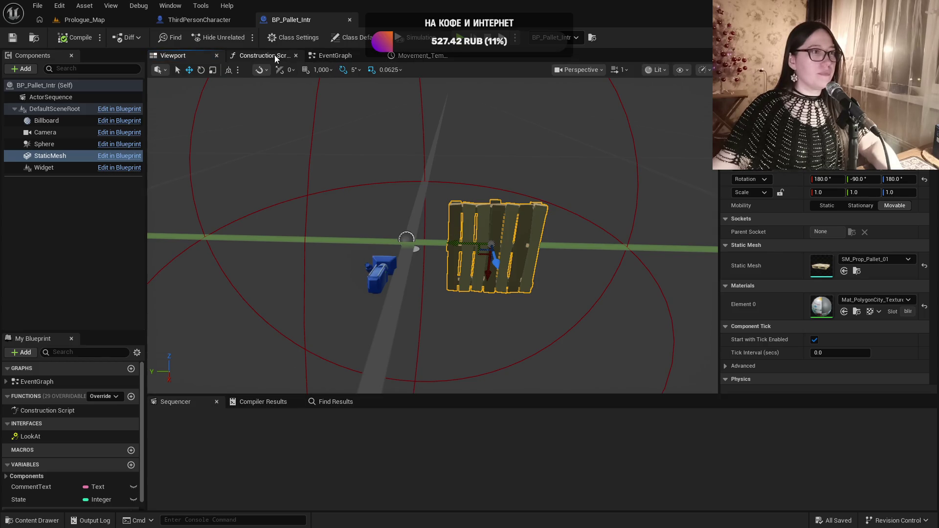
# Preview the pallet's ActorSequence animation in Sequencer, then close the Unreal Editor
pyautogui.click(47, 98)
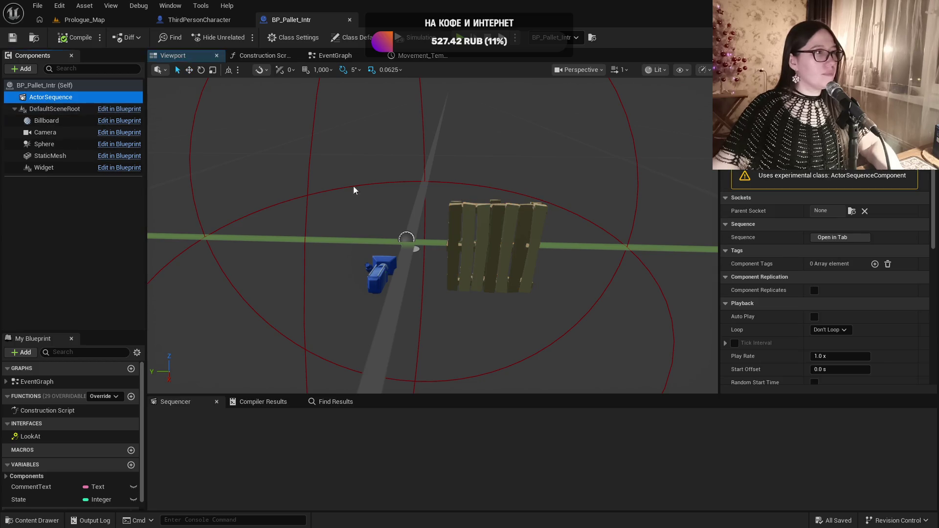
pyautogui.click(836, 238)
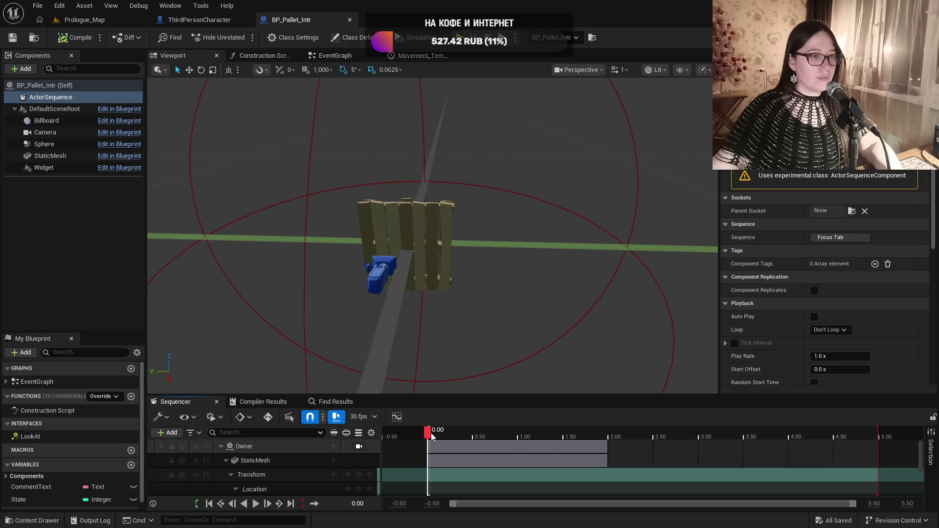
pyautogui.moveTo(430, 433)
pyautogui.mouseDown()
pyautogui.moveTo(598, 434)
pyautogui.moveTo(425, 435)
pyautogui.mouseUp()
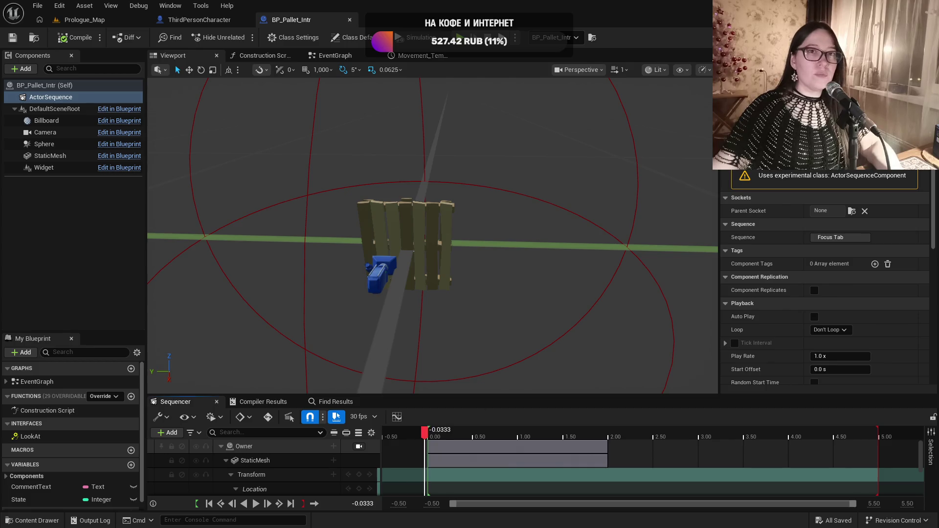
pyautogui.moveTo(695, 7)
pyautogui.mouseDown()
pyautogui.moveTo(486, 154)
pyautogui.moveTo(497, 136)
pyautogui.mouseUp()
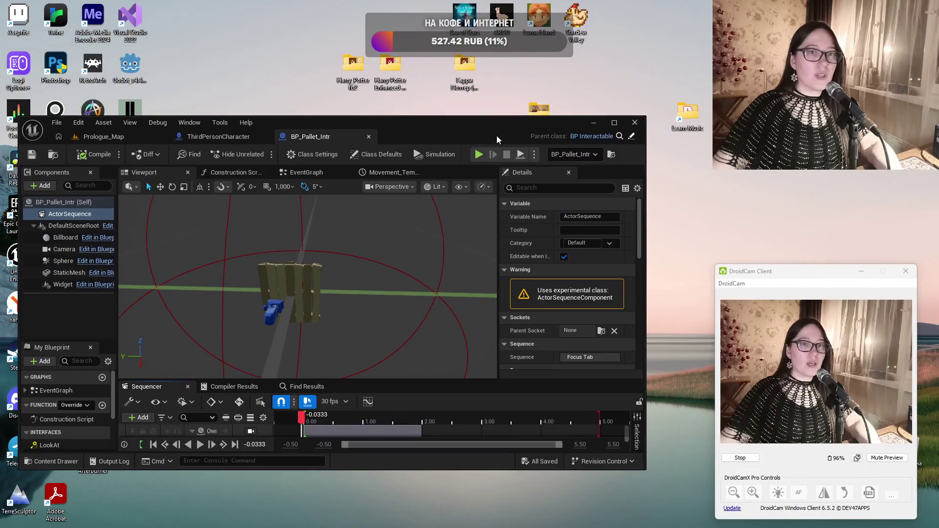
pyautogui.click(634, 123)
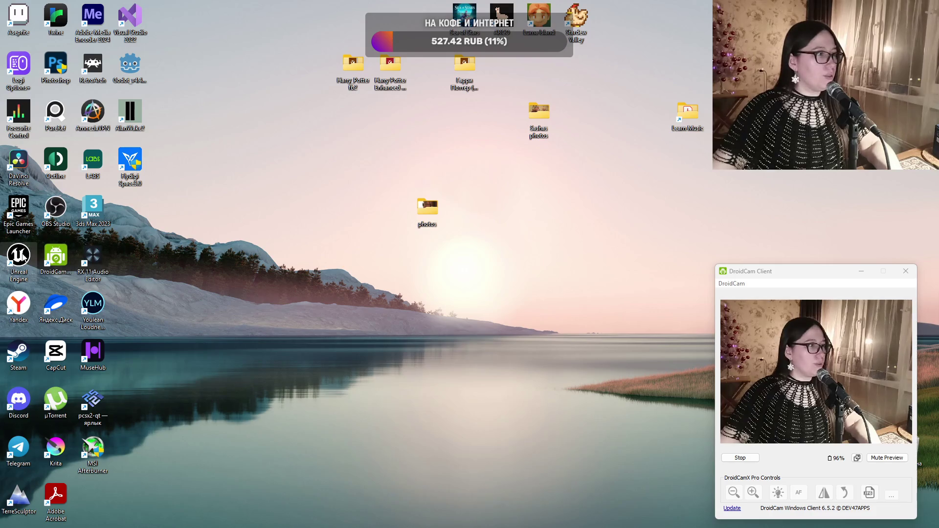
# Launch Unreal Engine 5.7 from its desktop shortcut
pyautogui.doubleClick(23, 257)
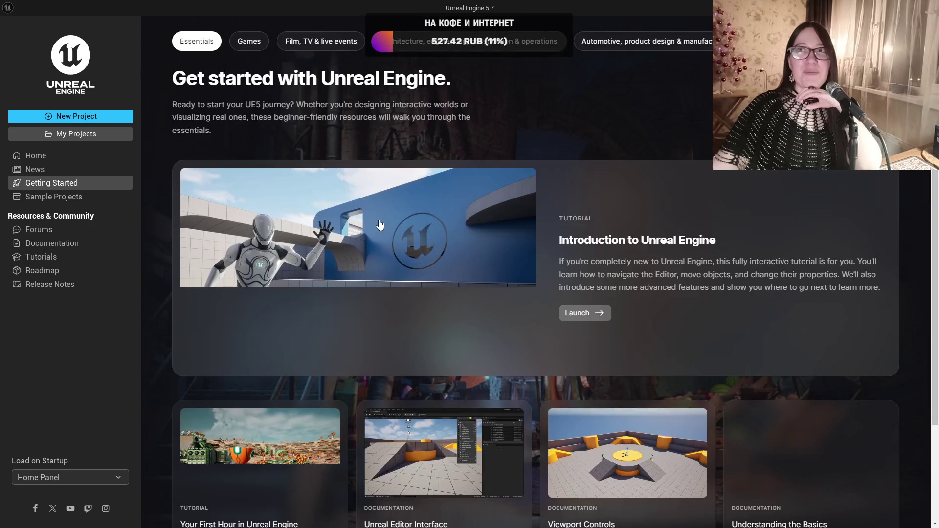
# Open the CoffeeStoryWIP2 project from the My Projects list
pyautogui.click(65, 135)
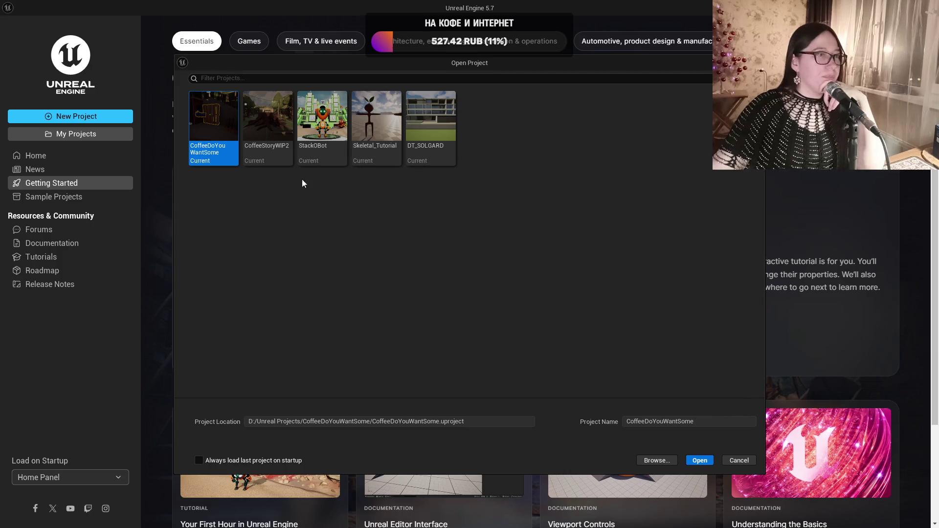
pyautogui.click(268, 120)
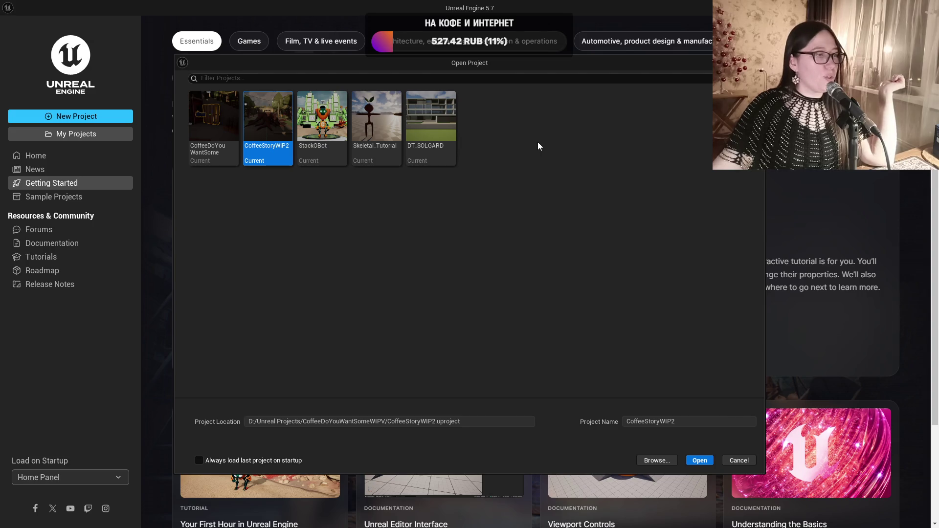
pyautogui.moveTo(492, 63)
pyautogui.mouseDown()
pyautogui.moveTo(458, 401)
pyautogui.moveTo(539, 439)
pyautogui.moveTo(562, 506)
pyautogui.moveTo(538, 493)
pyautogui.moveTo(547, 492)
pyautogui.moveTo(471, 330)
pyautogui.moveTo(521, 25)
pyautogui.moveTo(500, 56)
pyautogui.mouseUp()
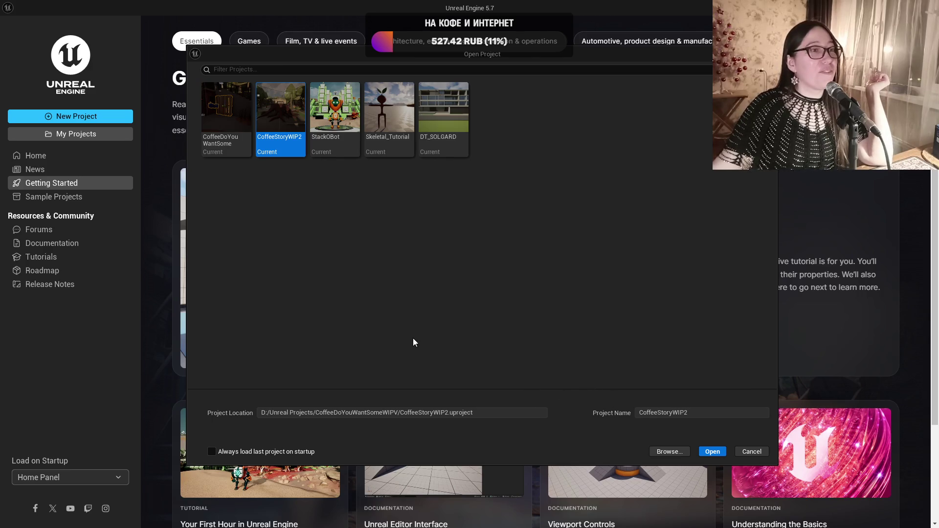
pyautogui.click(713, 451)
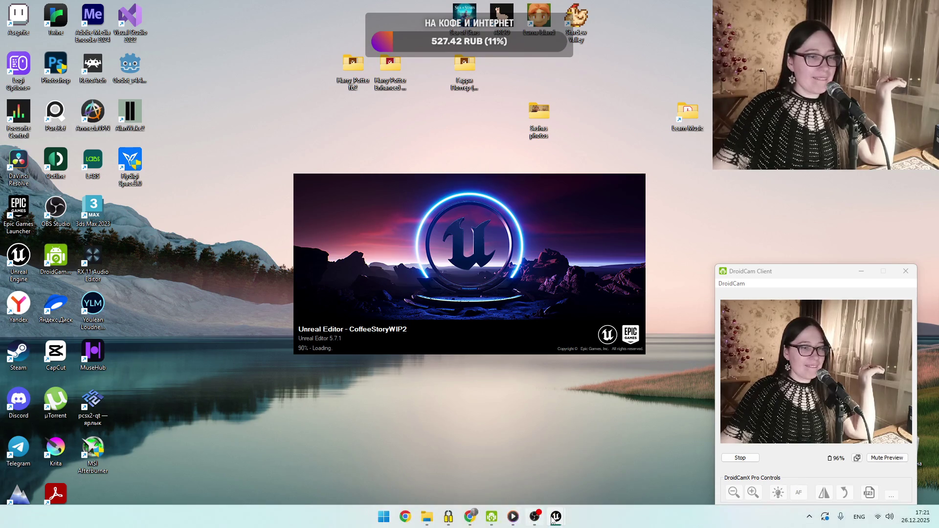
# Bring the loading CoffeeStoryWIP2 editor window forward from the taskbar until Prologue_Map loads
pyautogui.moveTo(558, 518)
pyautogui.click(653, 433)
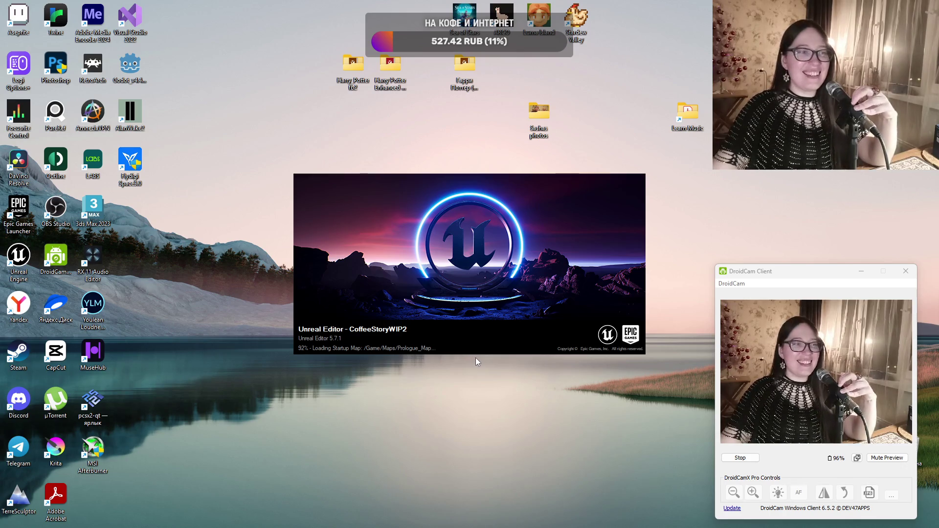
pyautogui.moveTo(557, 522)
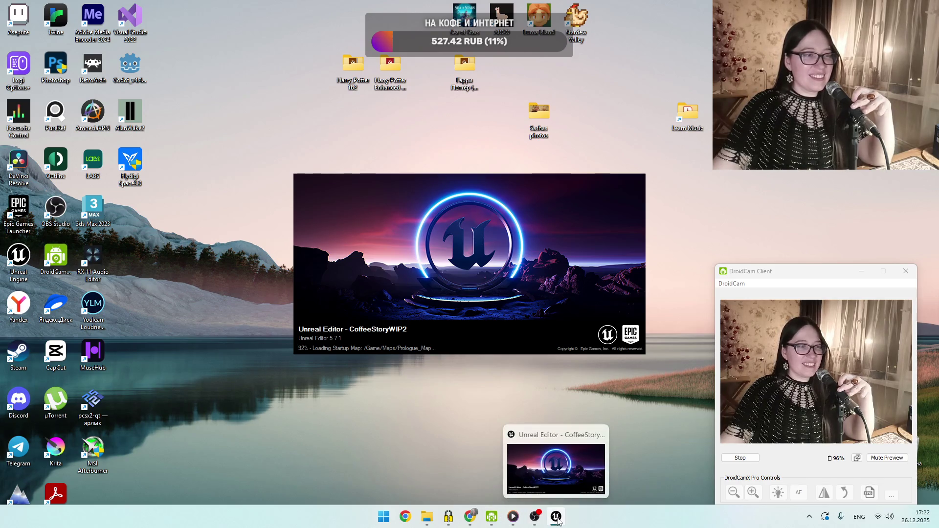
pyautogui.click(557, 518)
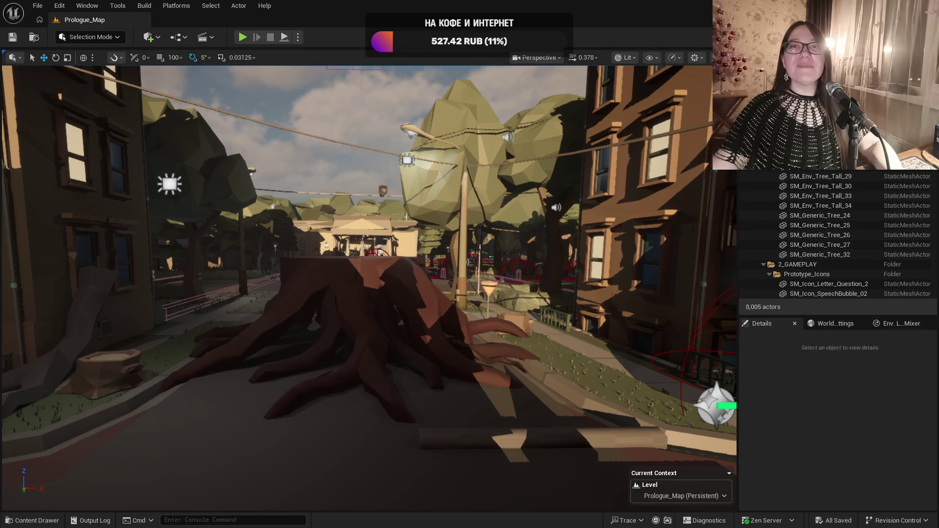
# Fly the camera back along the street and start a Play In Editor session with Alt+P
pyautogui.moveTo(505, 400)
pyautogui.mouseDown()
pyautogui.moveTo(485, 455)
pyautogui.moveTo(471, 442)
pyautogui.moveTo(509, 435)
pyautogui.mouseUp()
pyautogui.scroll(2, 477, 448)
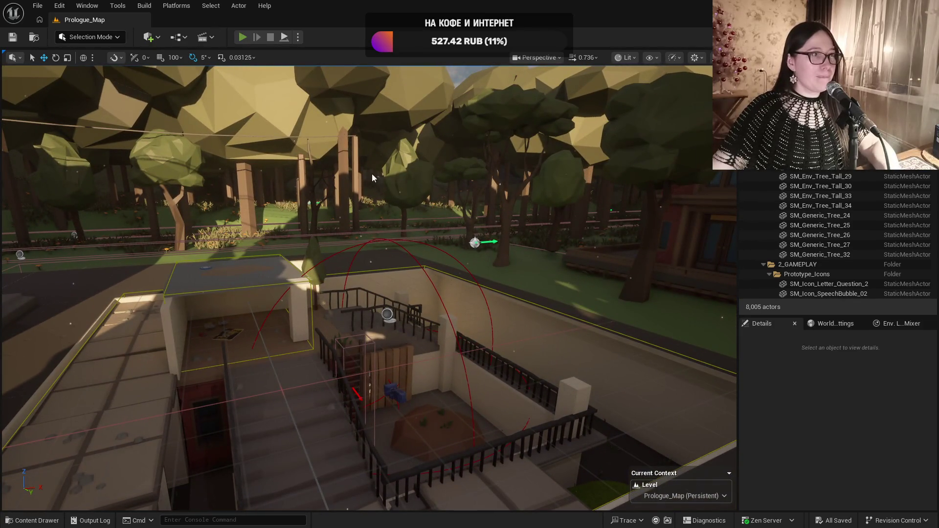
pyautogui.hotkey('alt', 'p')
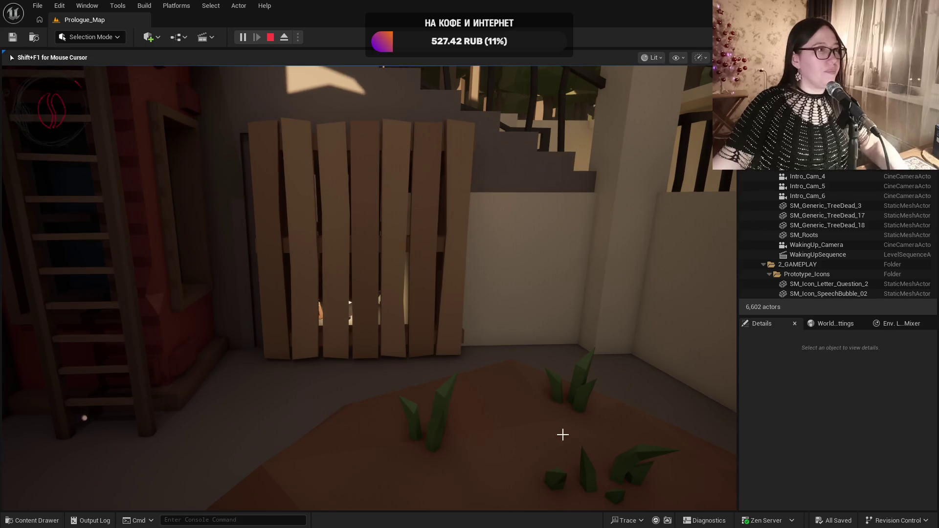
# Stop the playtest and restore the editor from full screen to a window
pyautogui.press('Escape')
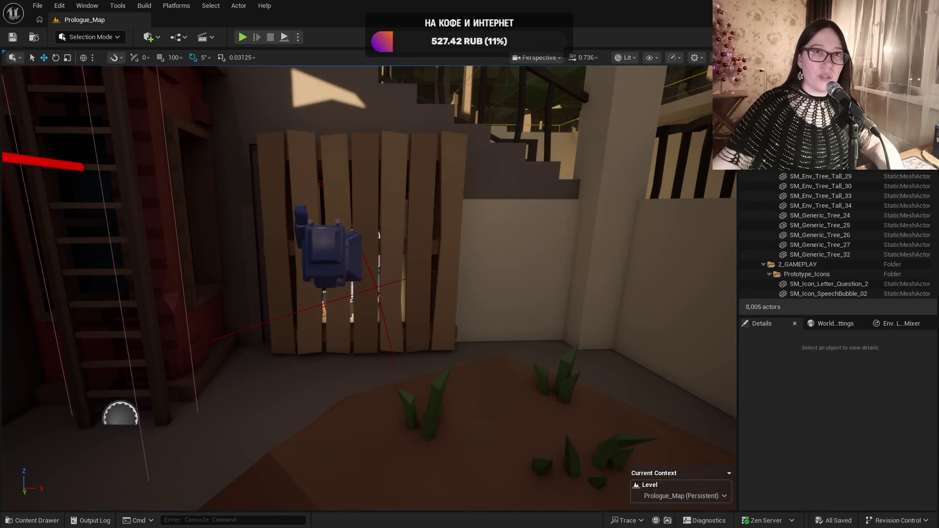
pyautogui.click(906, 6)
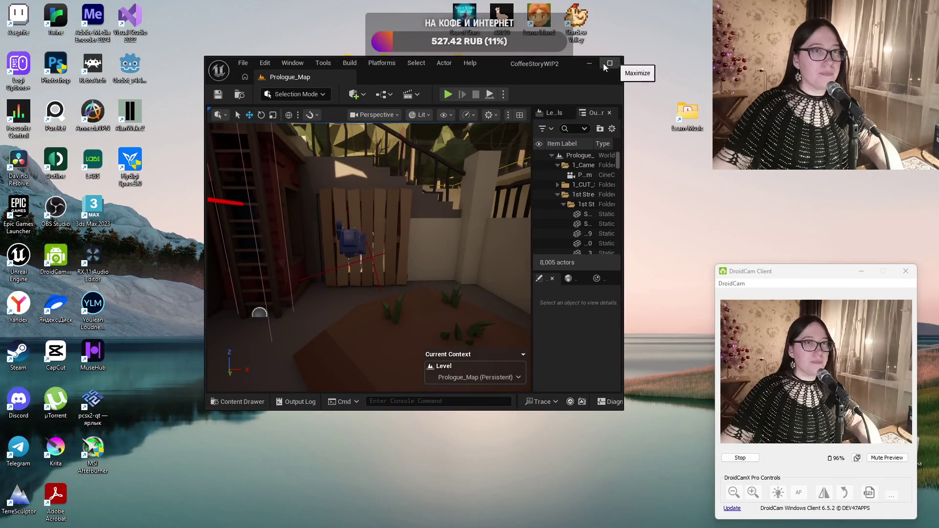
# Close the CoffeeStoryWIP2 editor, relaunch Unreal Engine and choose the CoffeeDoYouWantSome project
pyautogui.moveTo(623, 79); pyautogui.dragTo(714, 79)
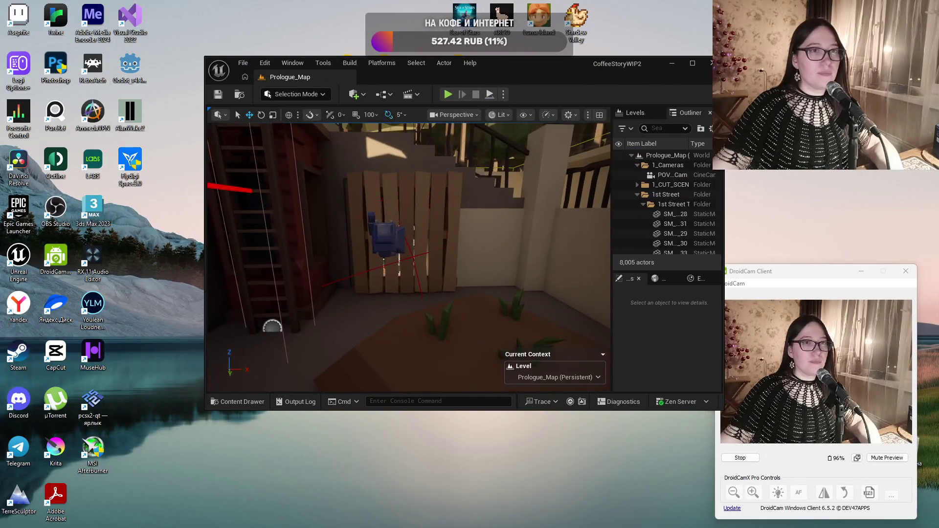
pyautogui.click(710, 62)
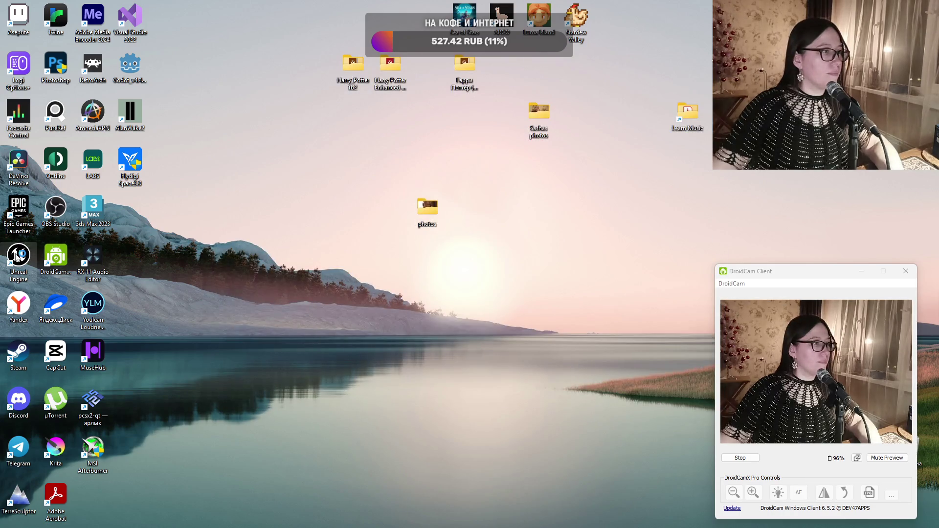
pyautogui.doubleClick(17, 255)
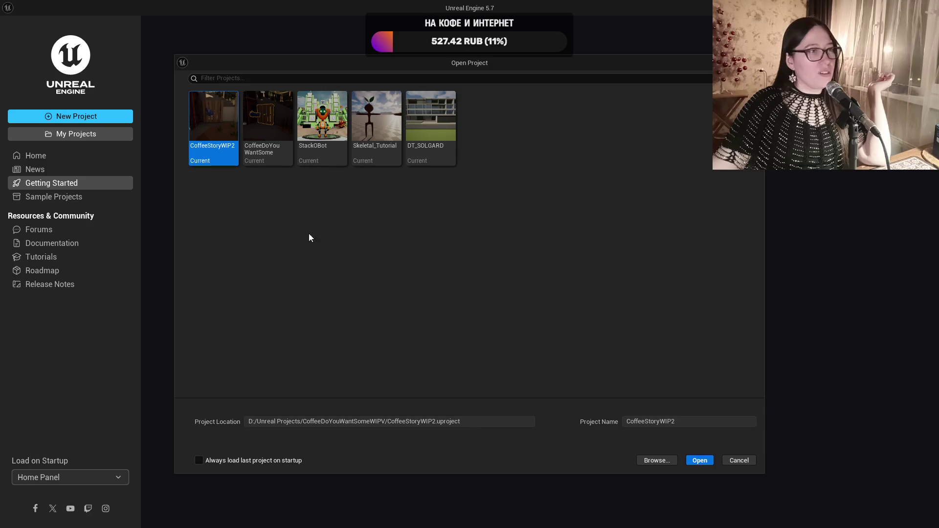
pyautogui.click(276, 163)
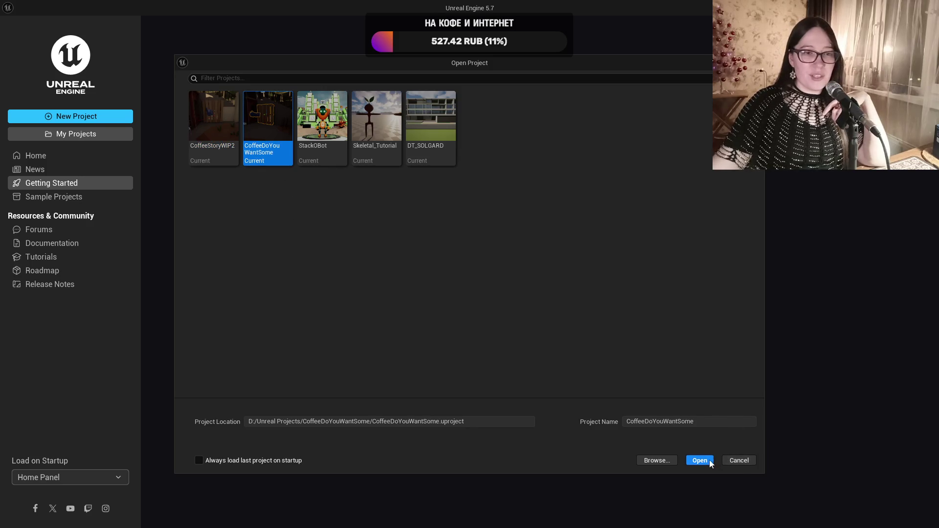
# Open the CoffeeDoYouWantSome project from D:/Unreal Projects
pyautogui.click(704, 460)
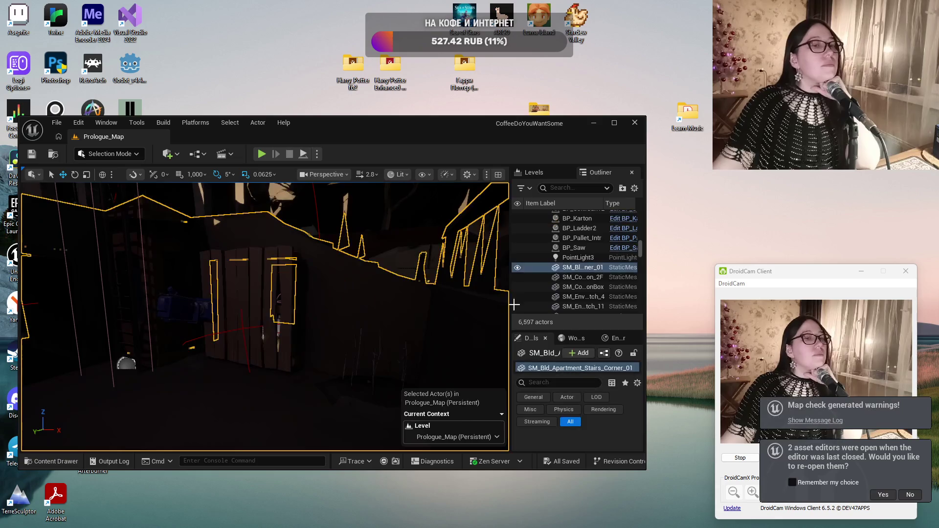
# Maximize the editor window and frame the viewport on the stairs actor
pyautogui.click(614, 123)
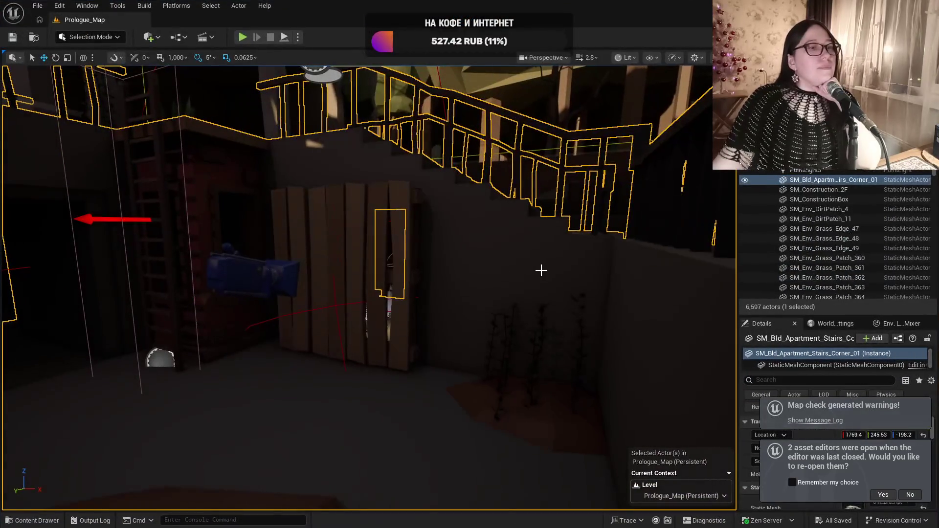
pyautogui.moveTo(547, 282); pyautogui.dragTo(548, 282)
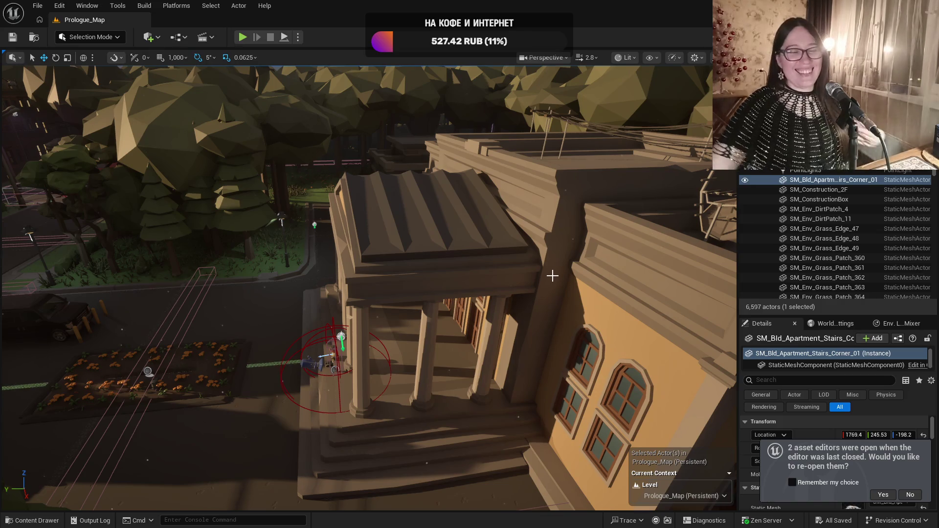
pyautogui.press('f')
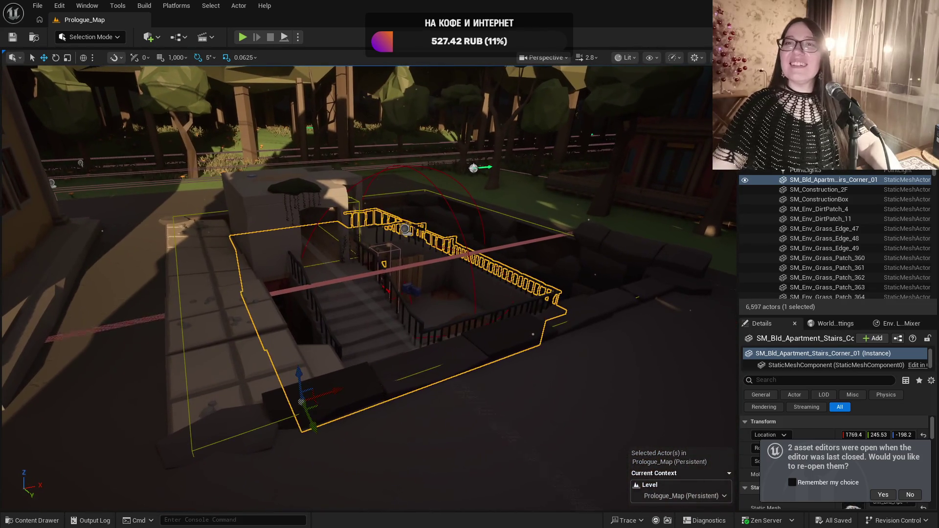
# Fly over the trees to the red-roofed coffee shop and select the power tree beside it
pyautogui.scroll(5, 370, 289)
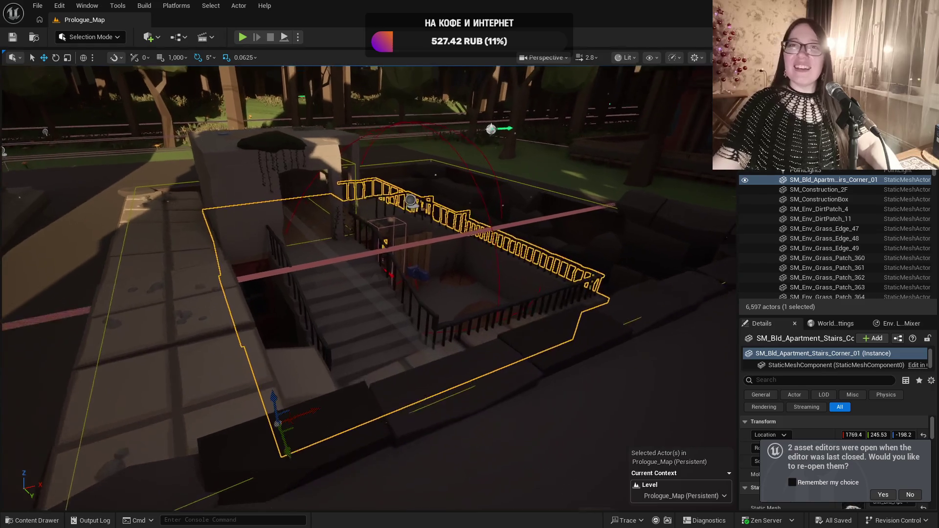
pyautogui.press('d')
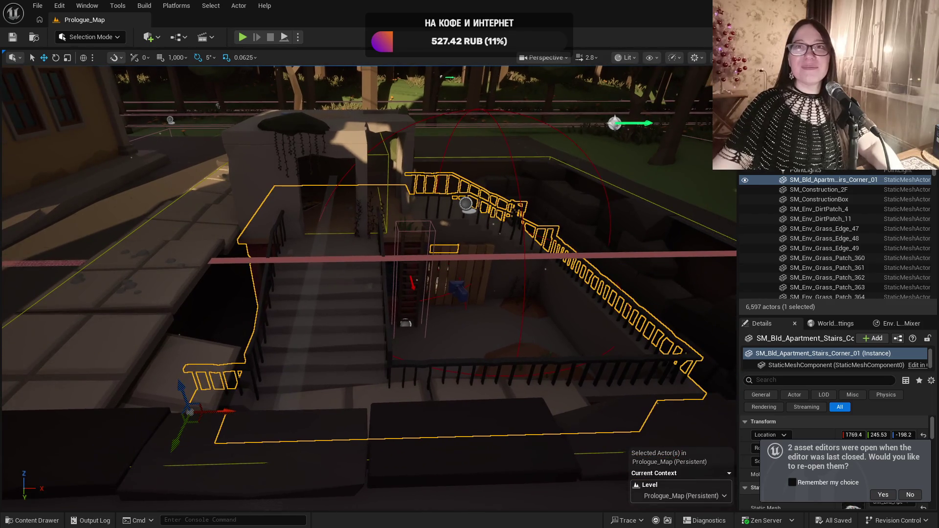
pyautogui.press('s')
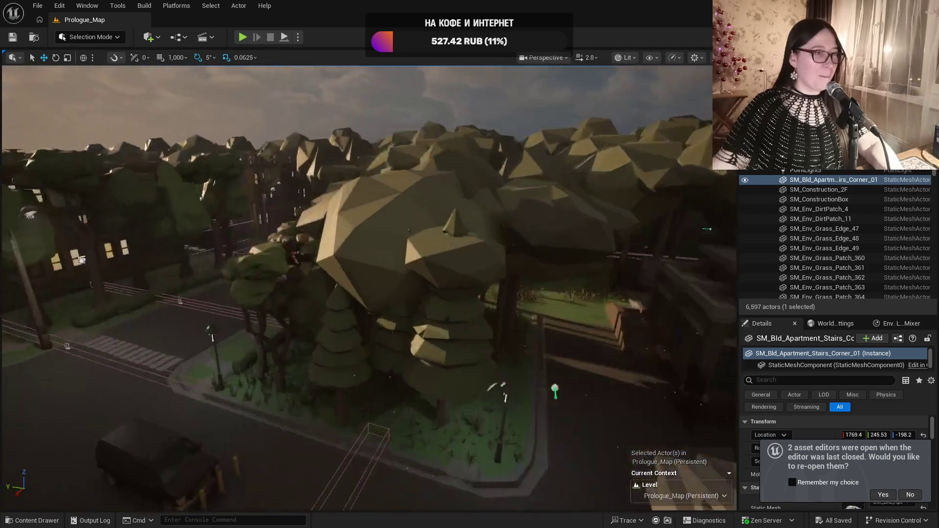
pyautogui.press('w')
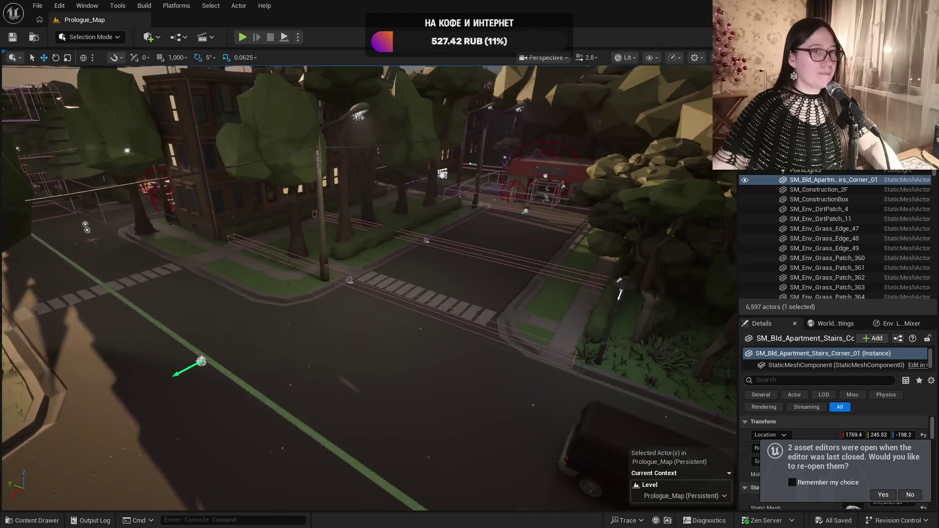
pyautogui.press('w')
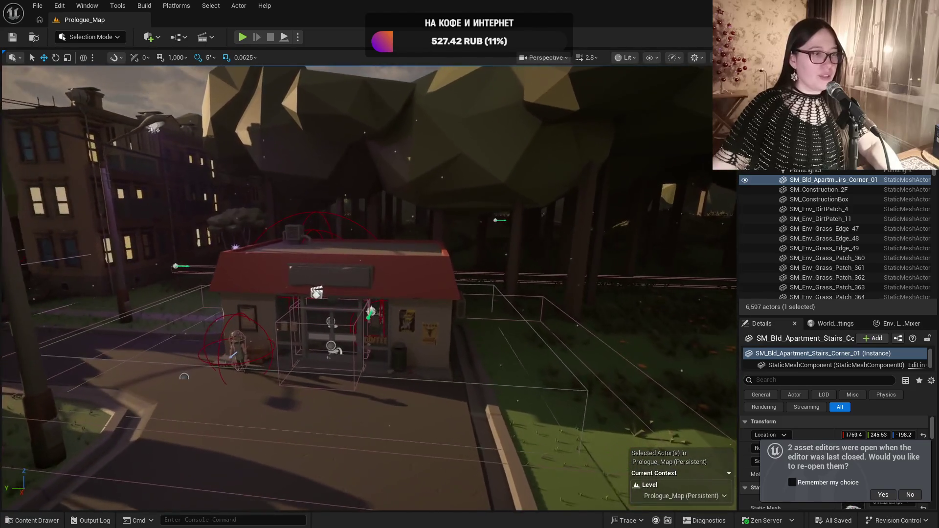
pyautogui.press('a')
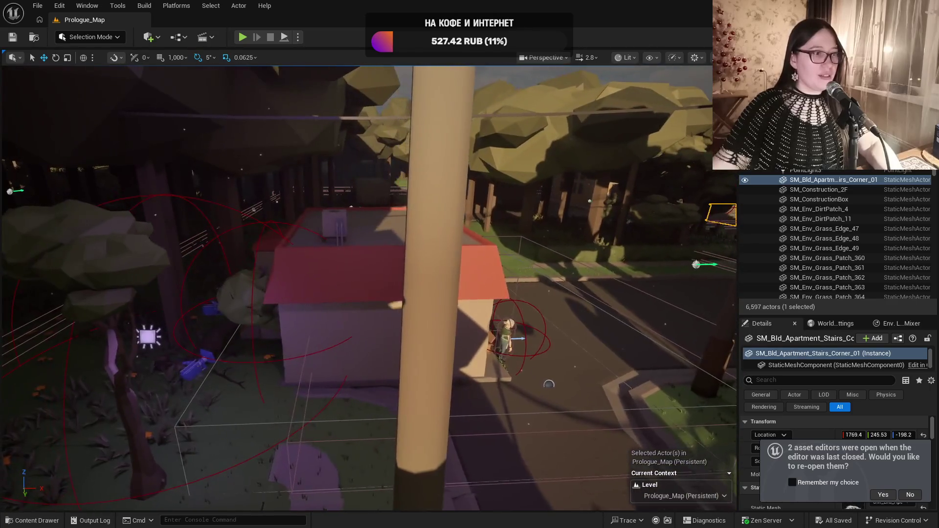
pyautogui.press('w')
pyautogui.click(386, 279)
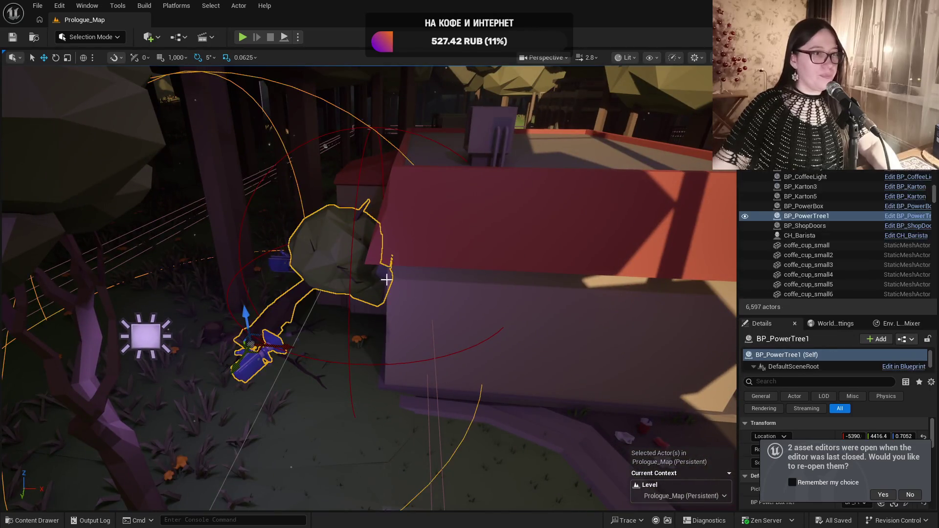
# Decline reopening the previous asset editors and mark the power tree as available
pyautogui.click(900, 496)
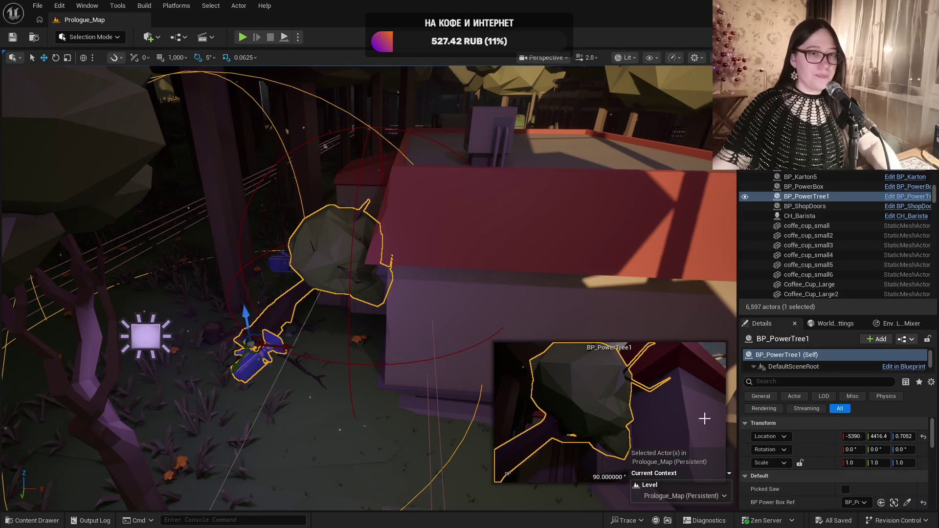
pyautogui.scroll(-1, 861, 482)
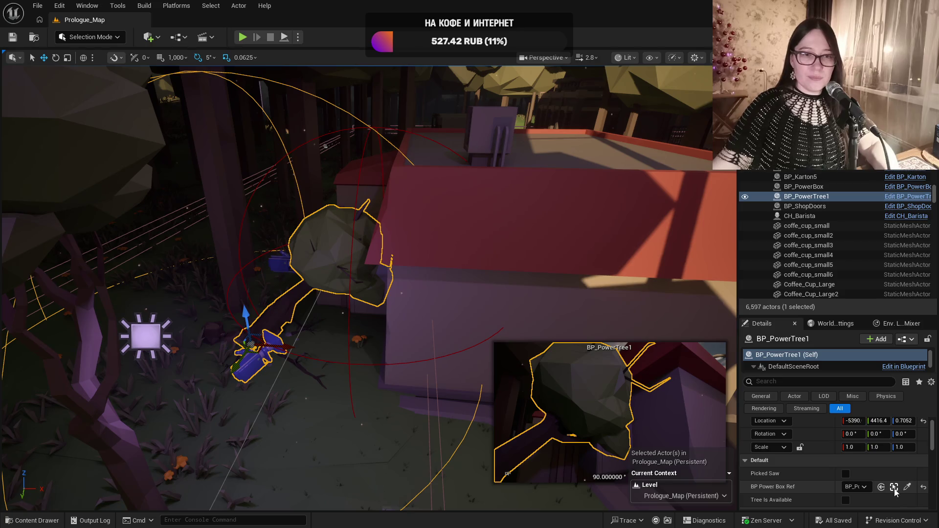
pyautogui.scroll(-1, 898, 490)
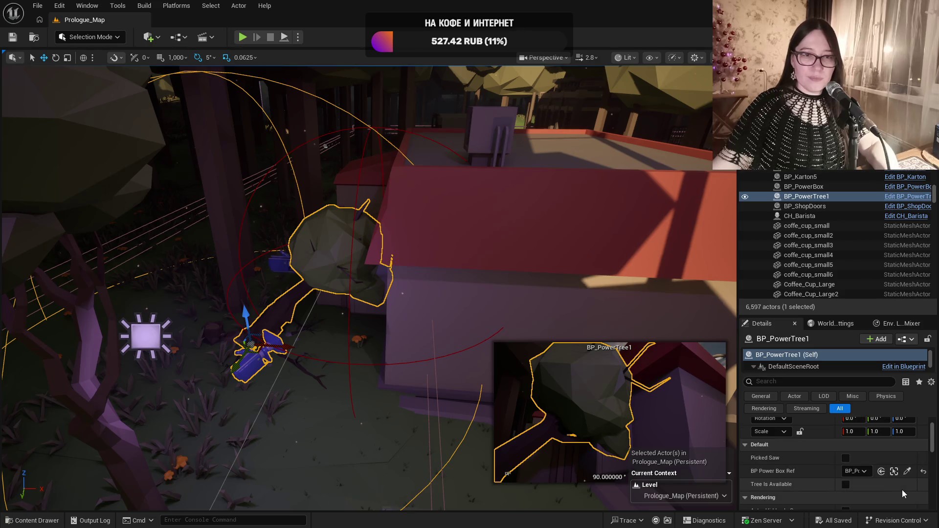
pyautogui.click(846, 485)
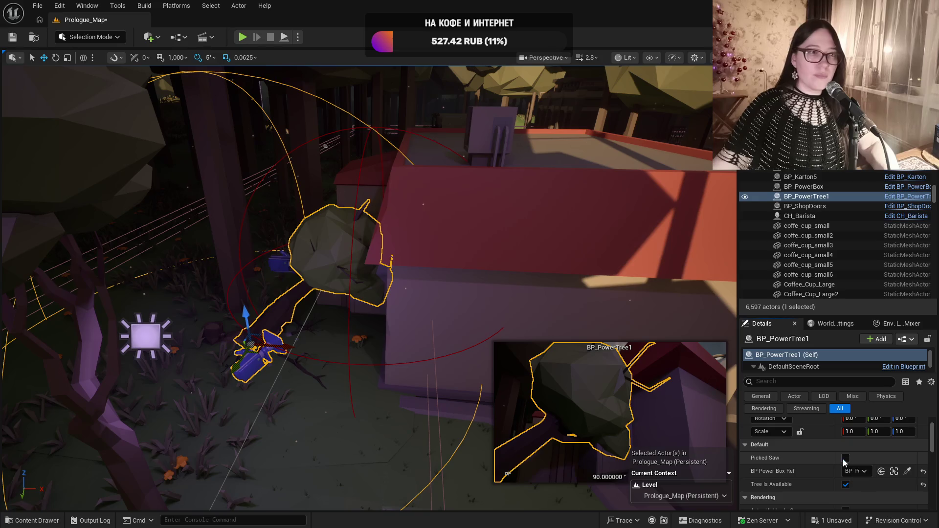
# Set the shop wall's power box to working, save Prologue_Map, and select the shop building
pyautogui.click(498, 331)
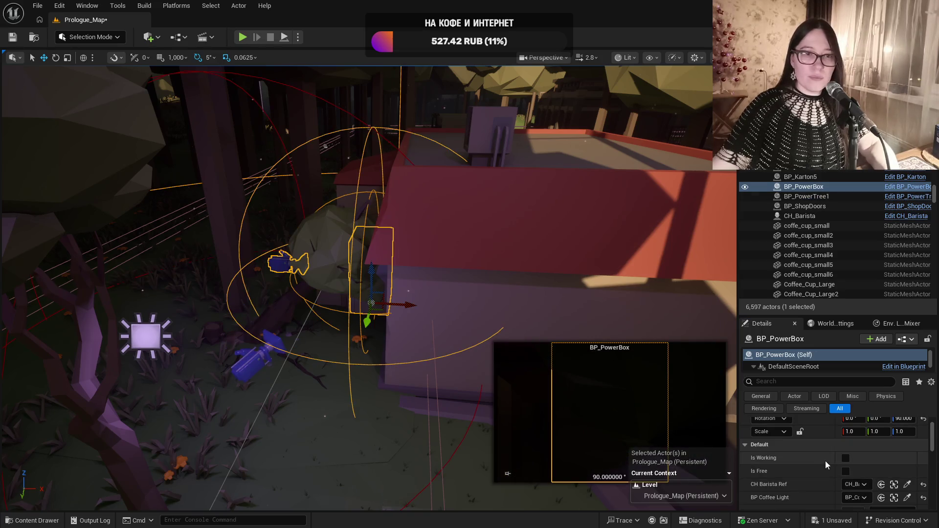
pyautogui.click(846, 459)
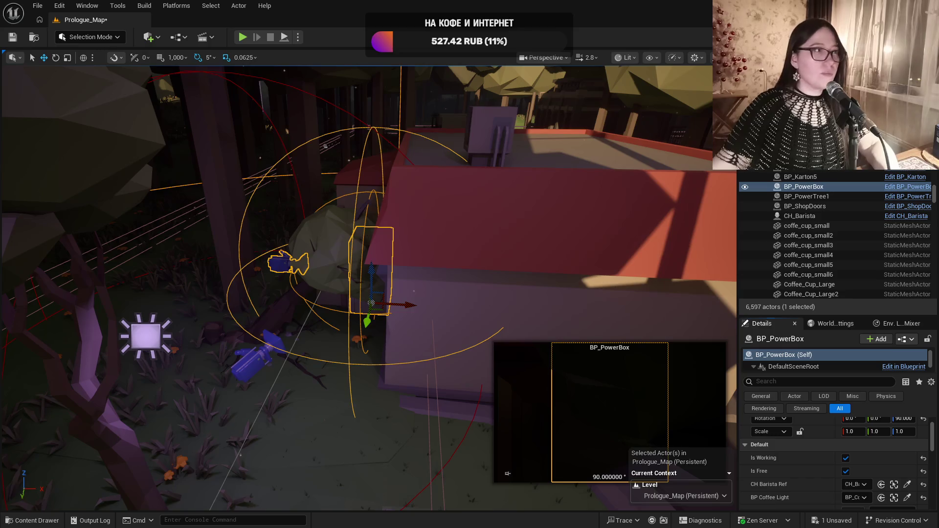
pyautogui.press('f')
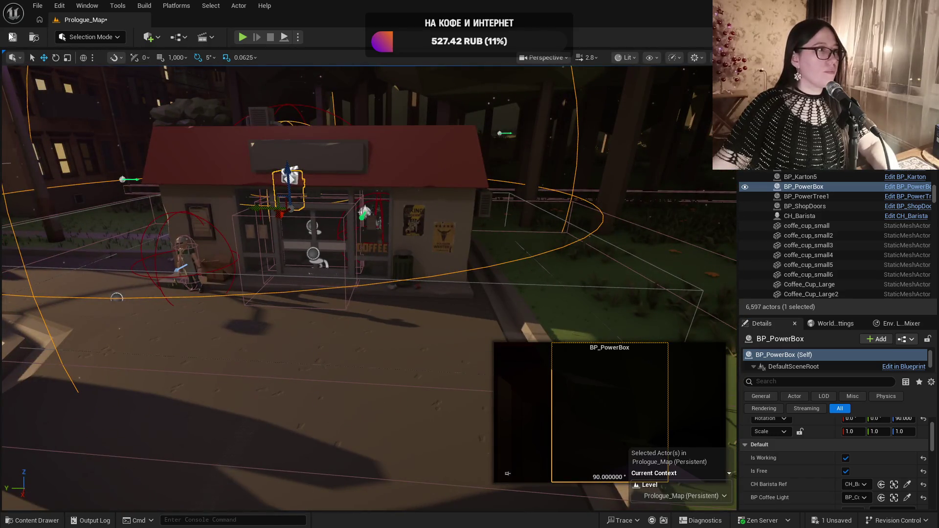
pyautogui.click(11, 37)
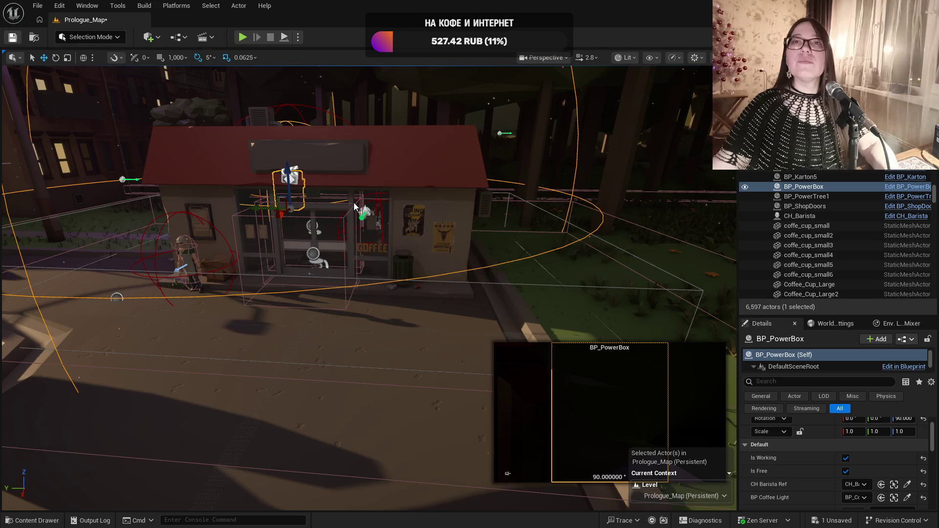
pyautogui.click(340, 210)
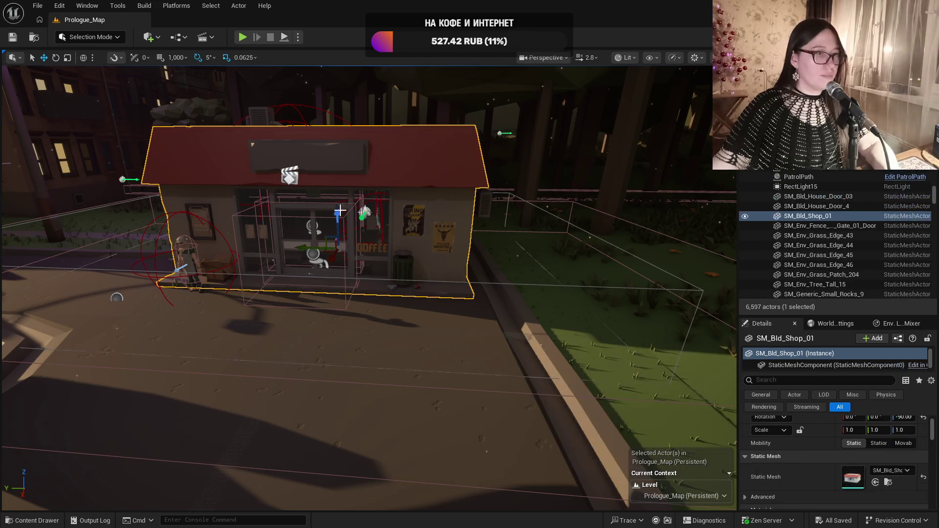
# Select the shop doors actor and playtest the level with Alt+P
pyautogui.click(313, 242)
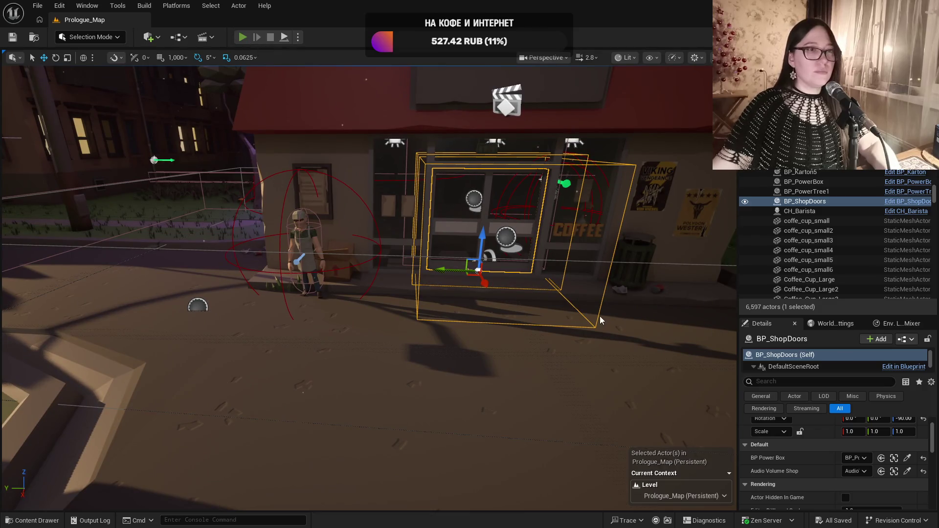
pyautogui.hotkey('alt', 'p')
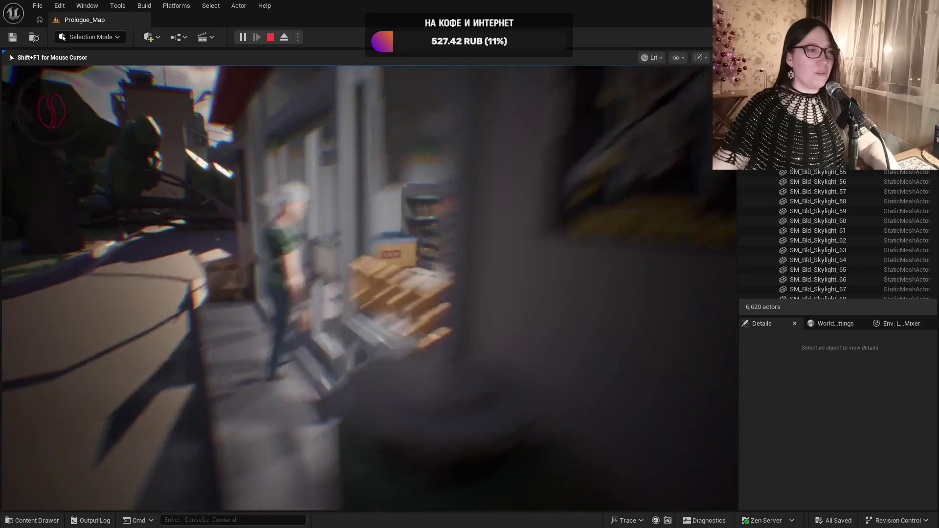
pyautogui.press('Escape')
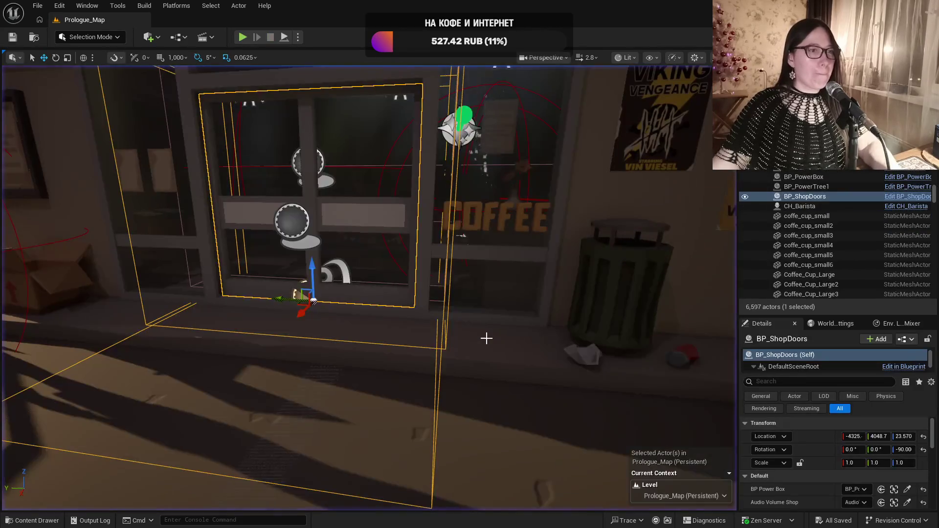
# Refocus on the shop doors actor and open BP_ShopDoors for editing from the Details panel
pyautogui.press('f')
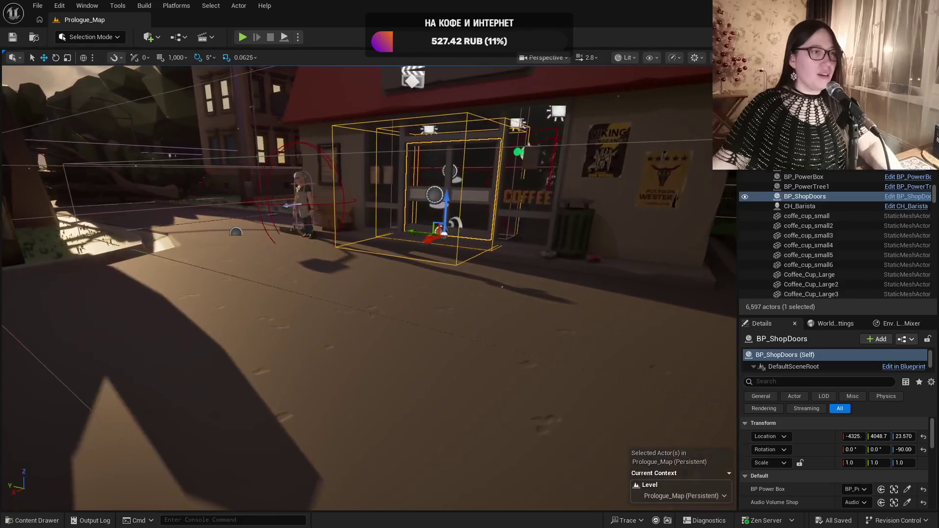
pyautogui.scroll(3, 392, 308)
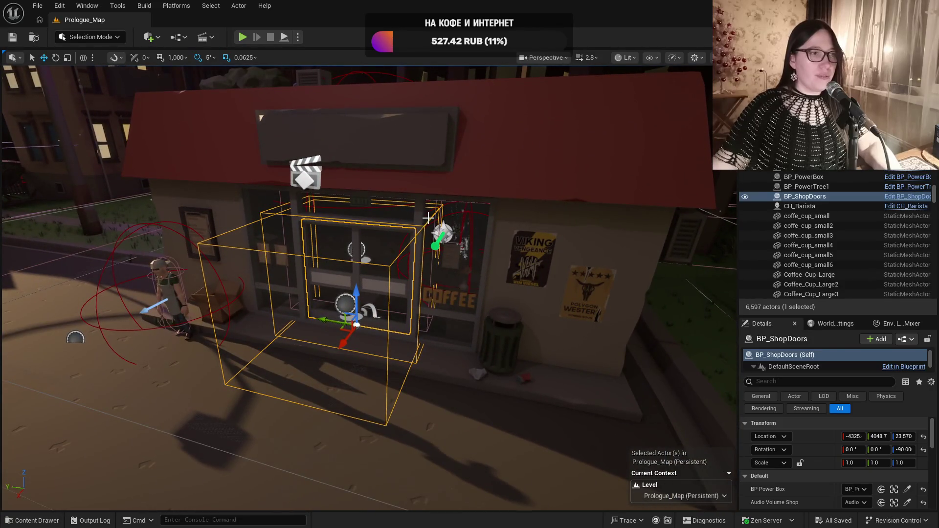
pyautogui.click(490, 318)
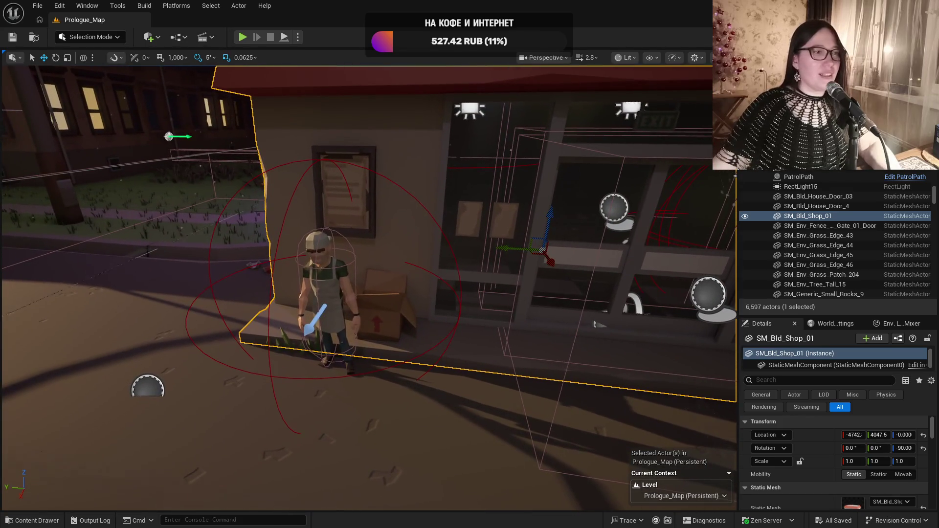
pyautogui.scroll(5, 454, 266)
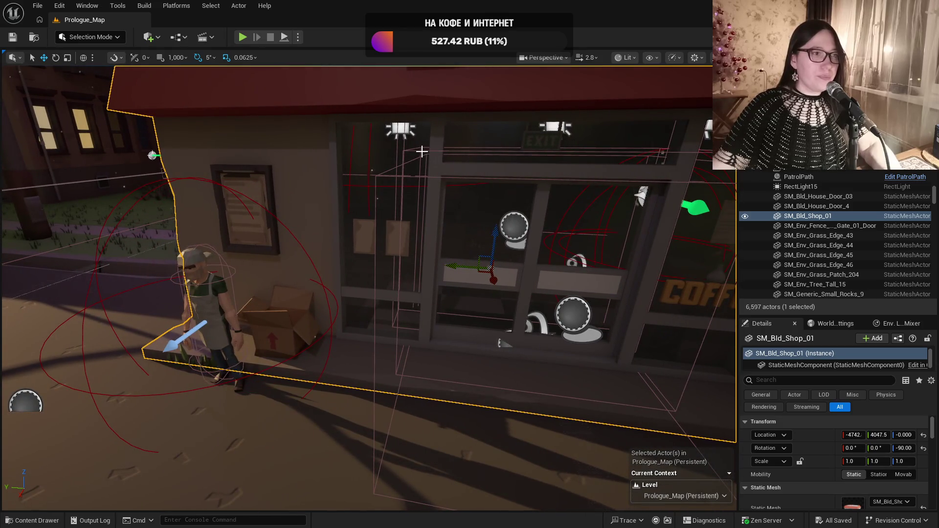
pyautogui.click(376, 175)
pyautogui.press('f')
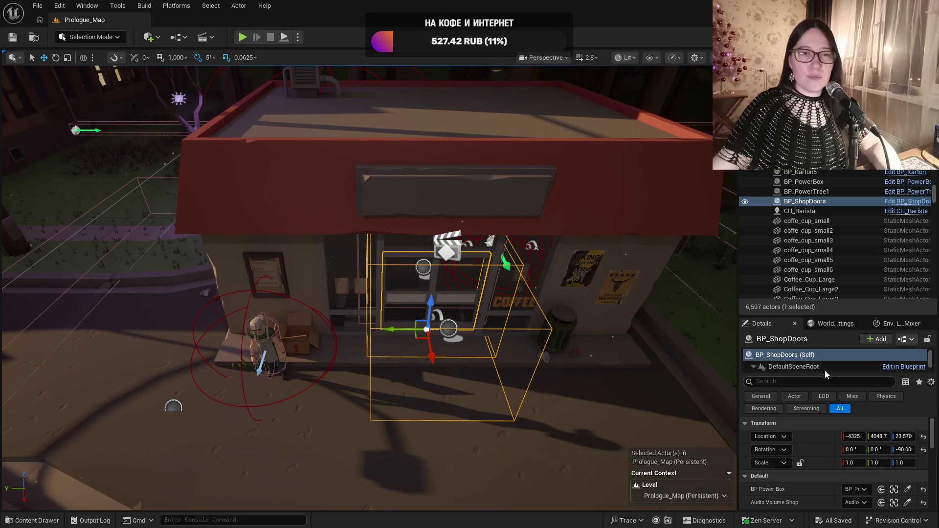
pyautogui.scroll(-2, 825, 367)
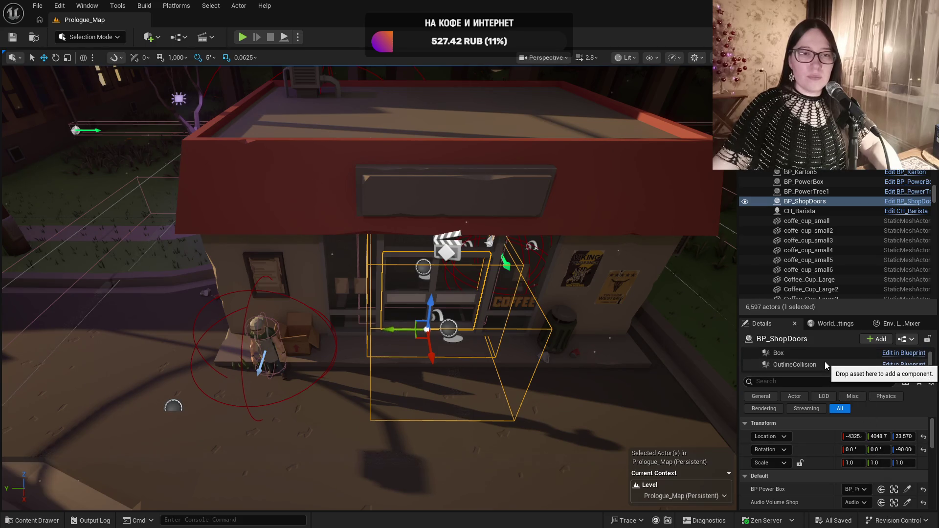
pyautogui.click(908, 202)
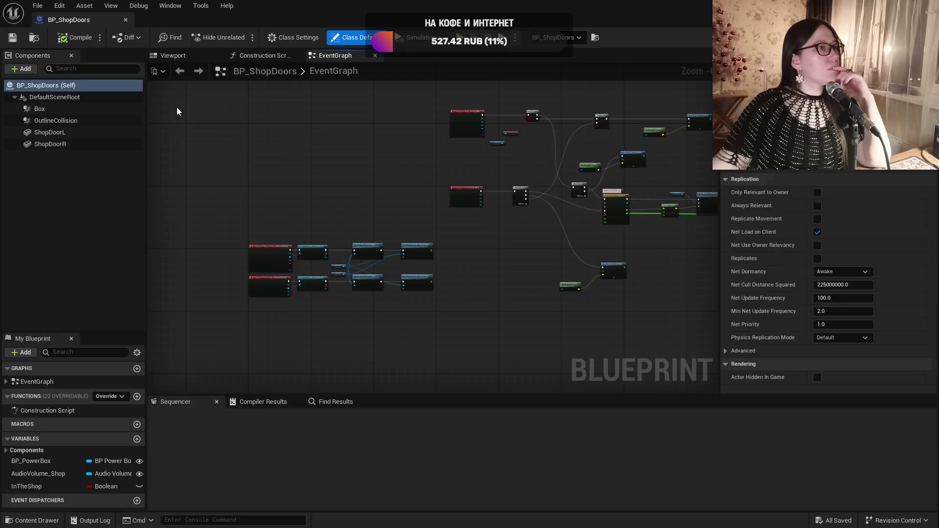
# Set OutlineCollision's responses to Overlap, then compile, save and close BP_ShopDoors
pyautogui.click(54, 109)
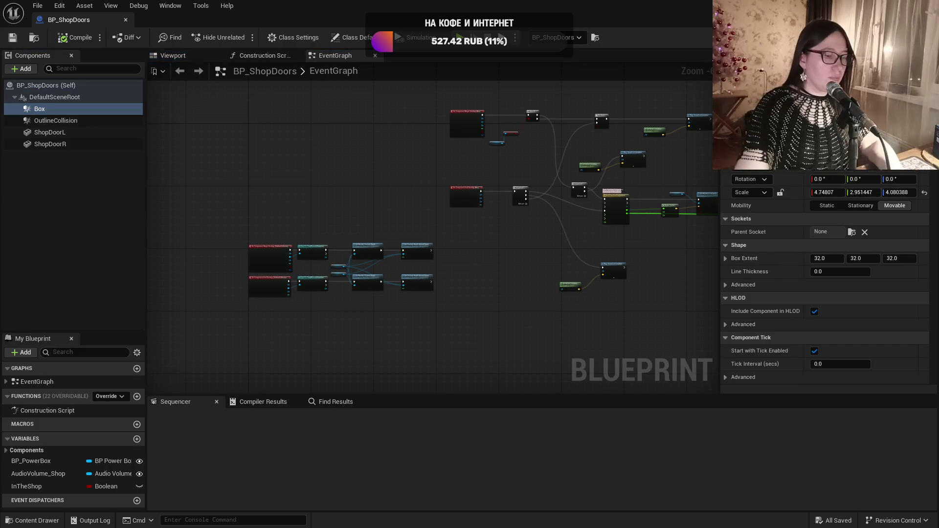
pyautogui.scroll(-10, 827, 279)
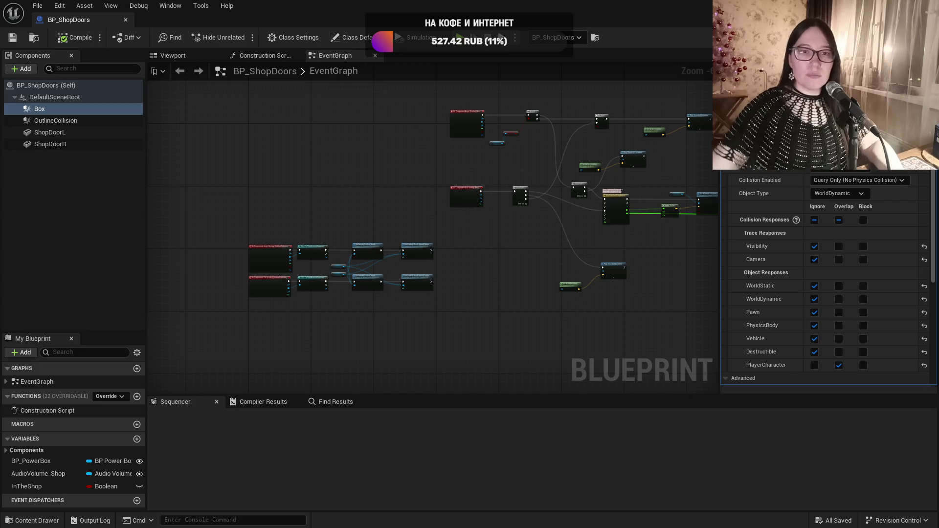
pyautogui.click(80, 121)
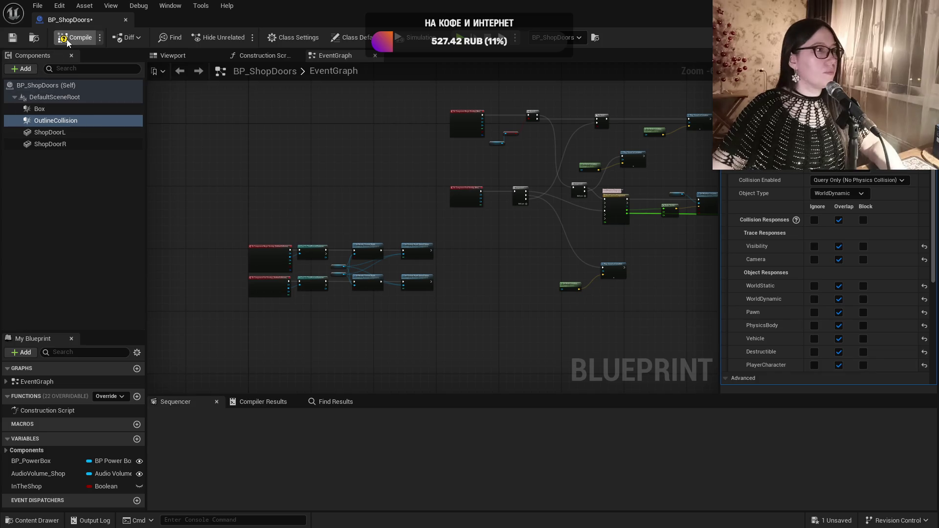
pyautogui.click(11, 41)
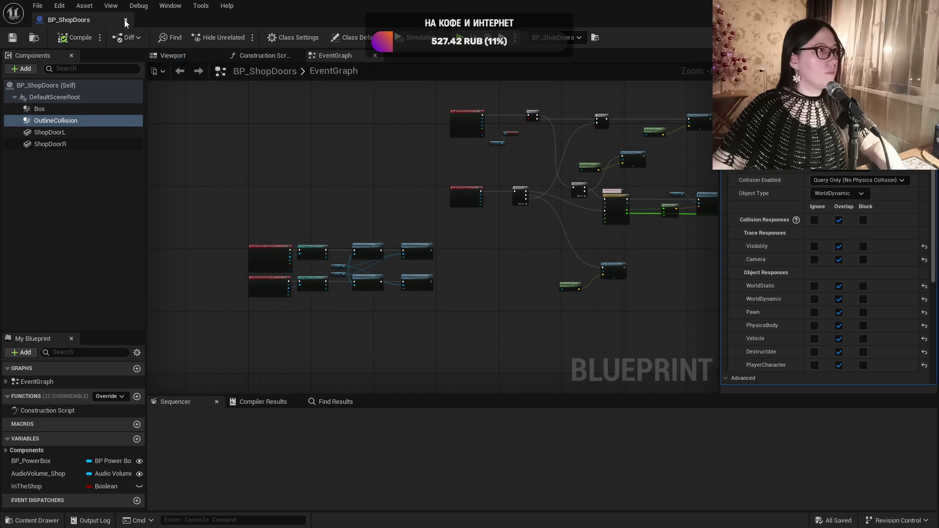
pyautogui.click(126, 21)
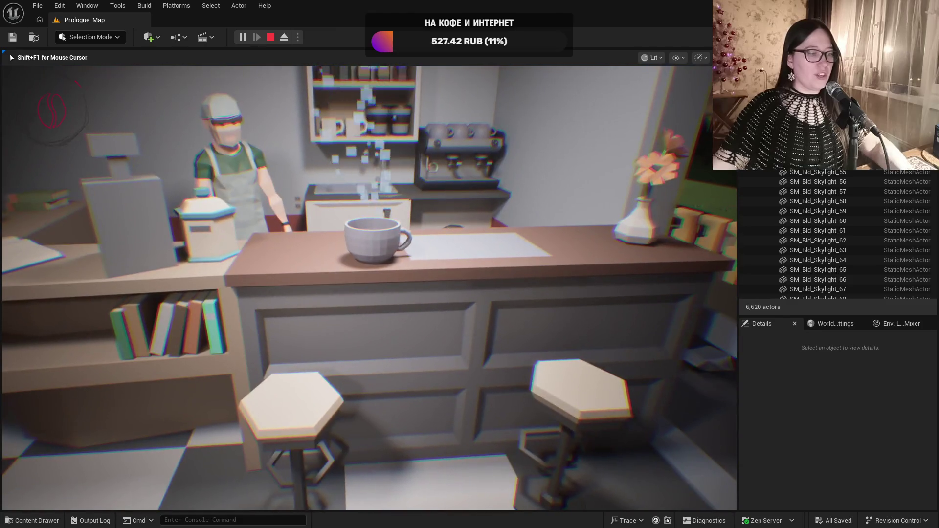
# End the coffee shop playtest and focus the view on the shop doors actor
pyautogui.press('Escape')
pyautogui.click(476, 245)
pyautogui.press('f')
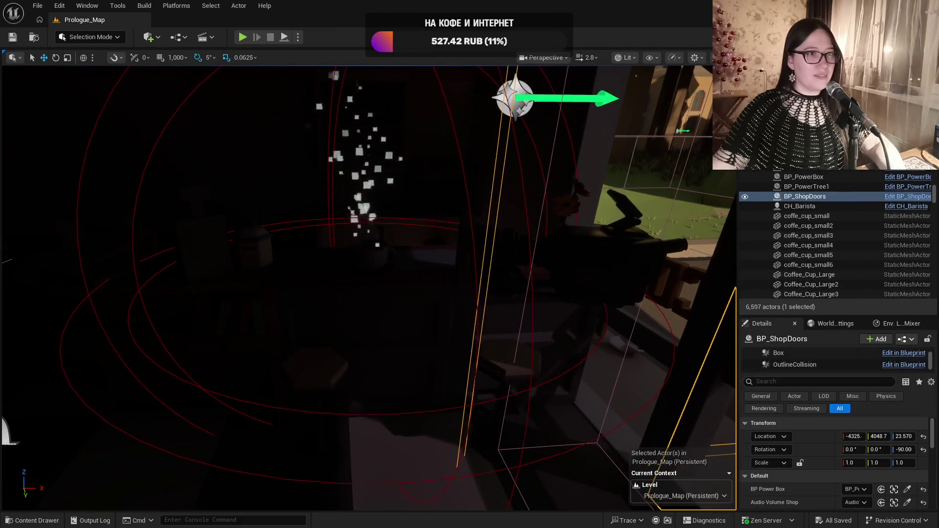
# Orbit to reveal the shop interior and open the BP_CoffeeCupEnd cup Blueprint
pyautogui.press('f')
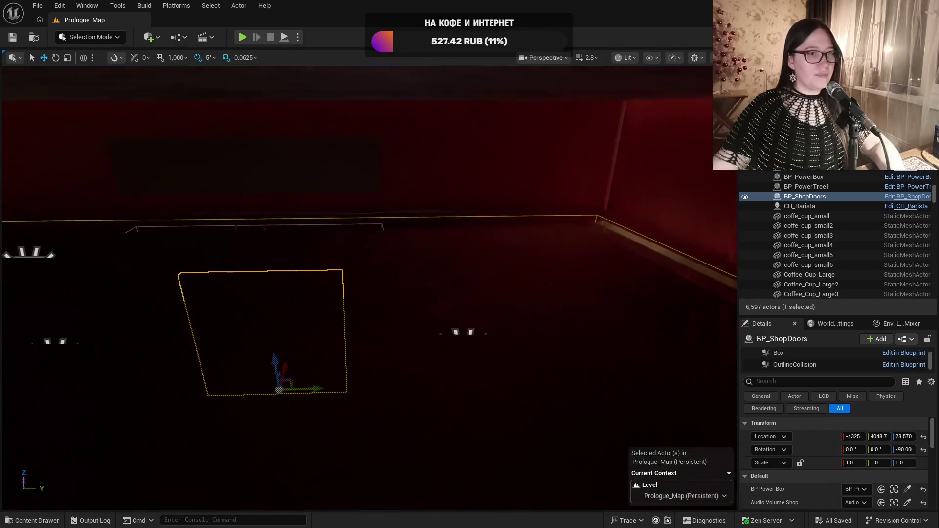
pyautogui.scroll(-2, 358, 289)
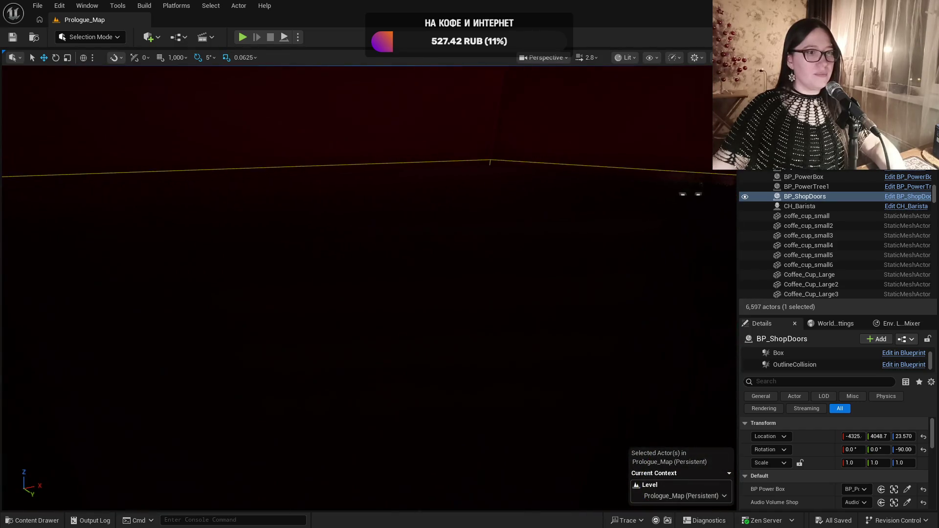
pyautogui.press('f')
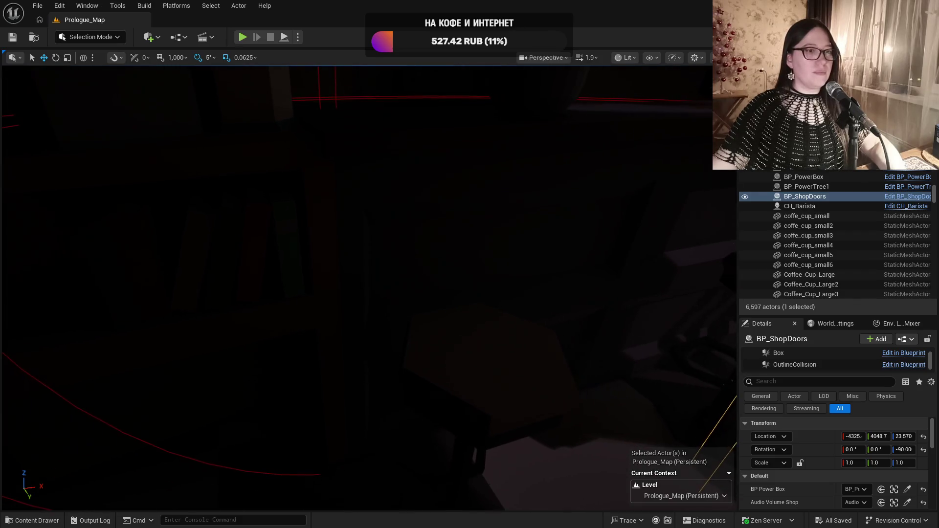
pyautogui.moveTo(372, 186); pyautogui.dragTo(314, 217)
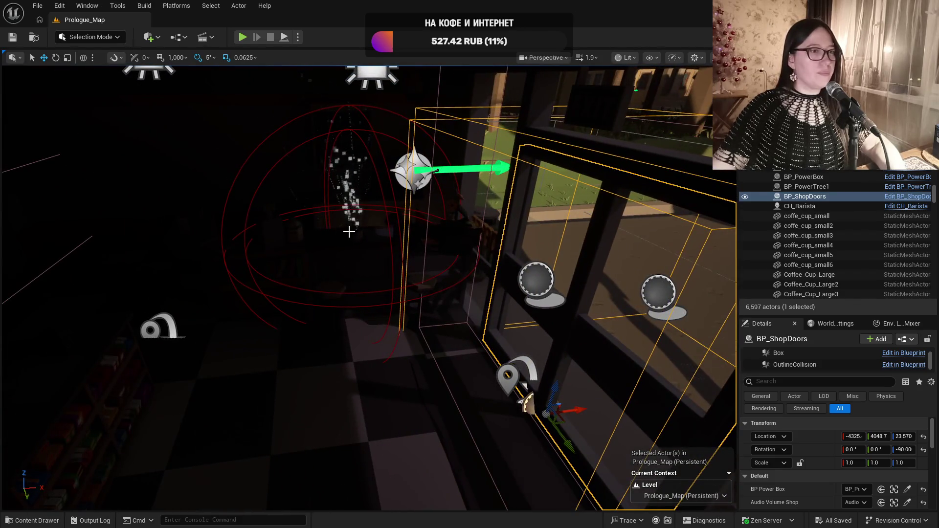
pyautogui.click(655, 319)
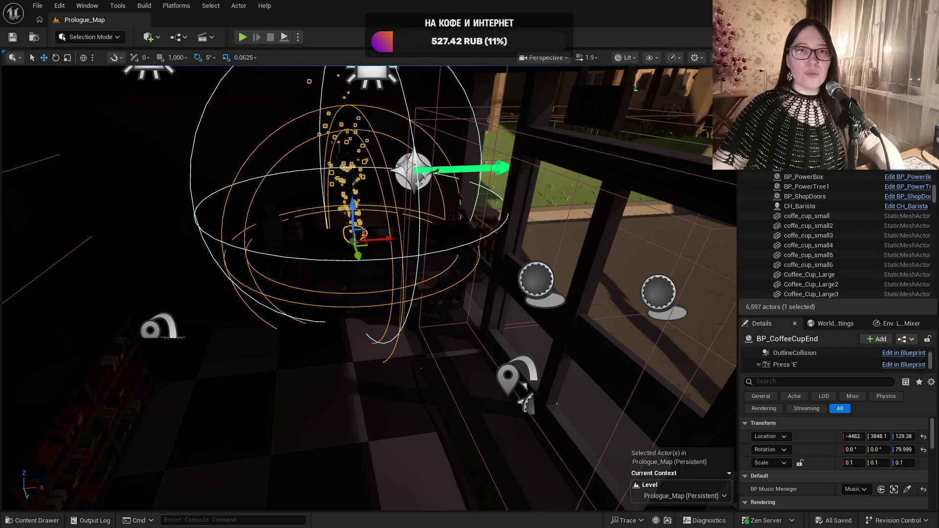
pyautogui.doubleClick(352, 240)
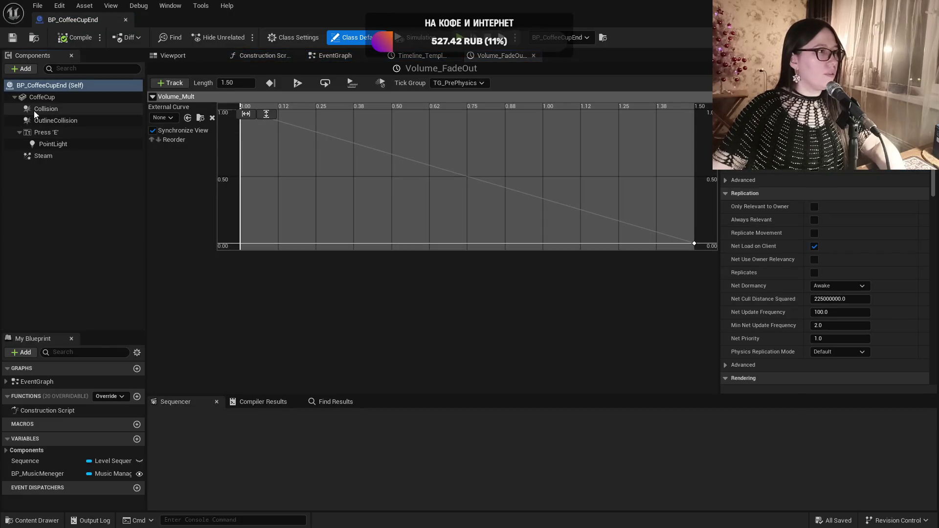
# Make Collision and OutlineCollision overlap PlayerCharacter instead of blocking, then close the Blueprint
pyautogui.click(34, 109)
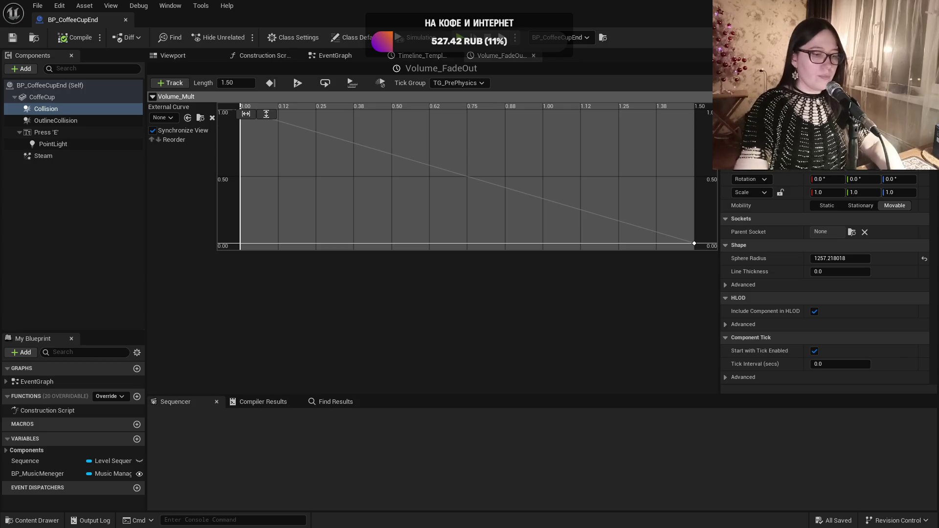
pyautogui.scroll(-10, 827, 279)
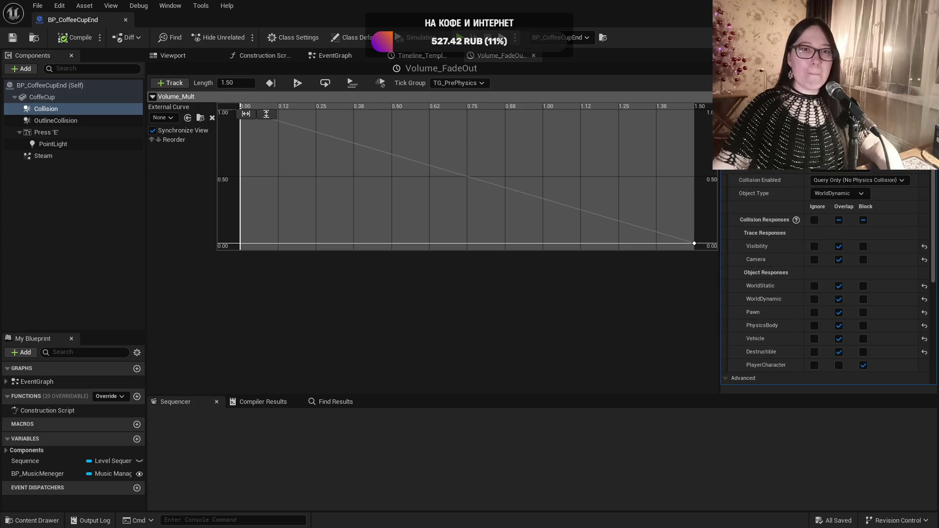
pyautogui.click(841, 366)
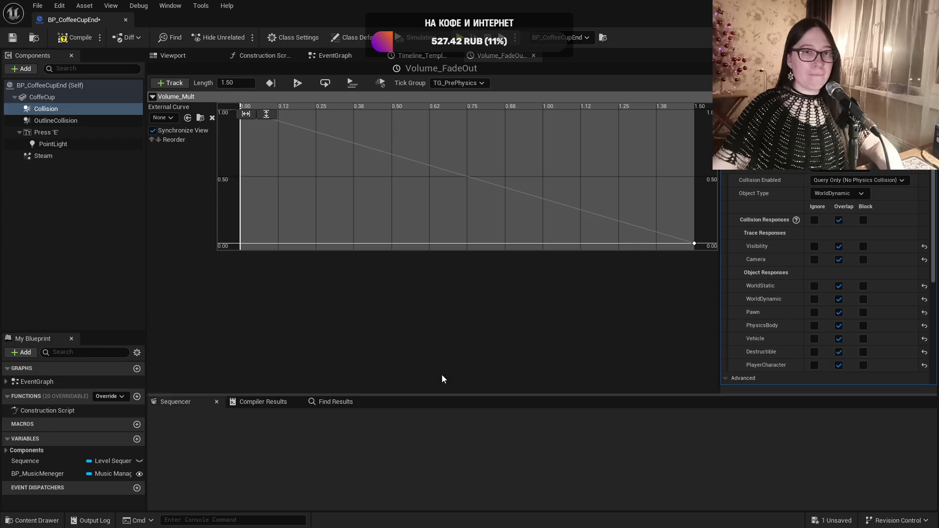
pyautogui.click(72, 120)
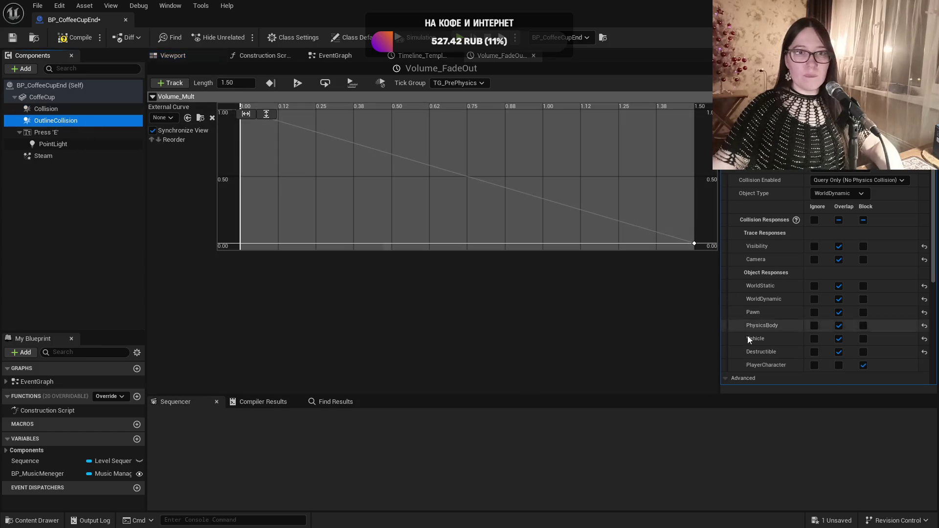
pyautogui.click(839, 366)
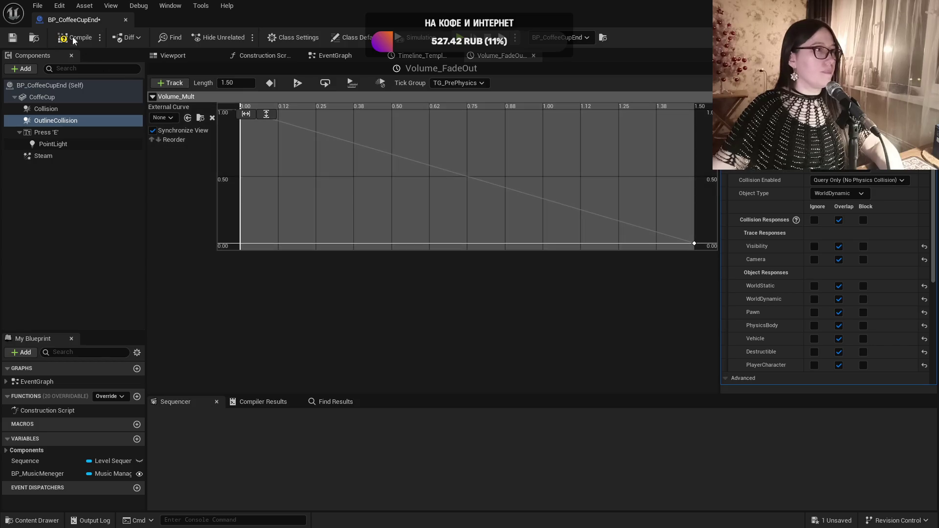
pyautogui.click(127, 21)
# Playtest the level up to the counter's coffee cup, then return to the shop exterior view
pyautogui.scroll(-6, 340, 222)
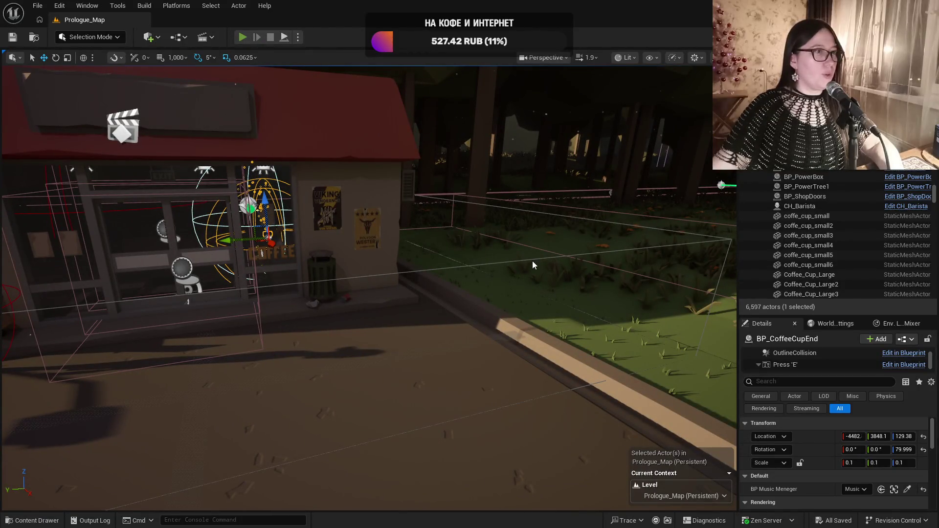
pyautogui.hotkey('alt', 'p')
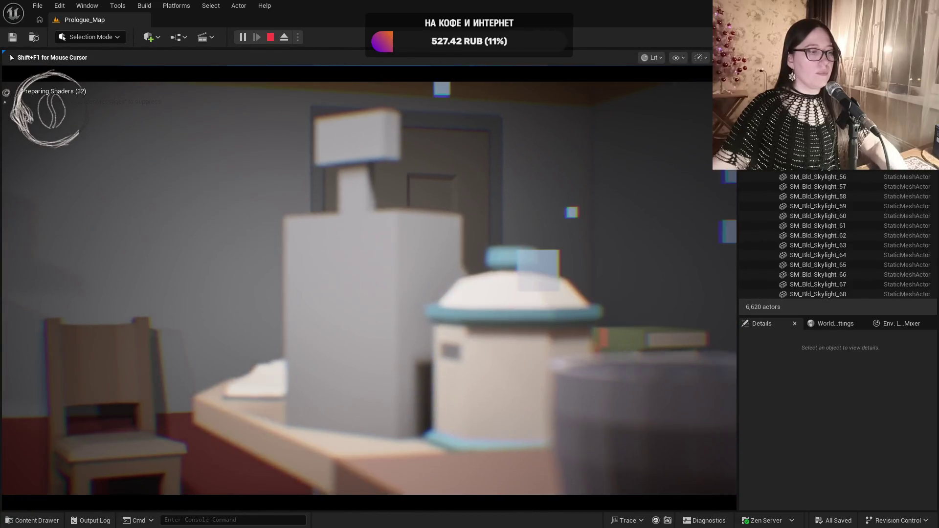
pyautogui.press('Escape')
pyautogui.scroll(-10, 393, 350)
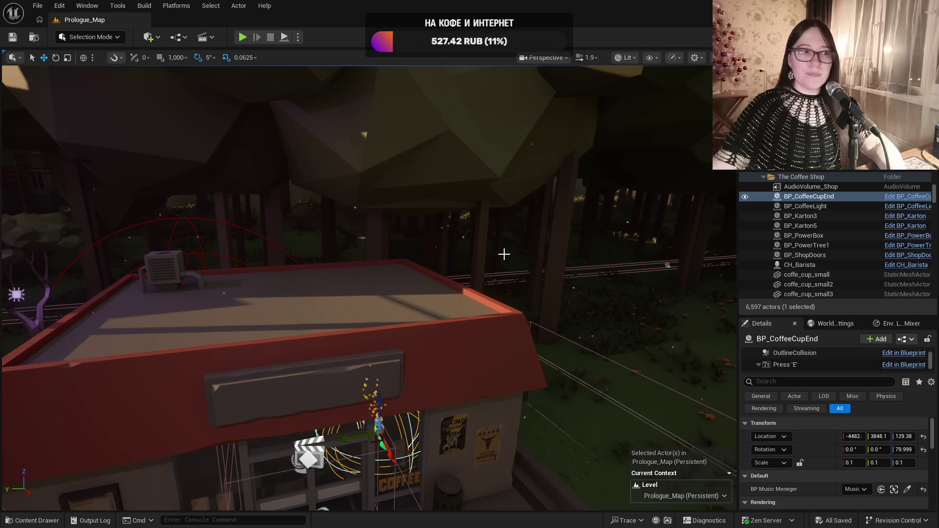
# Select AudioVolume_Shop, collapse The Coffee Shop folder, and select the first BlockingVolume
pyautogui.scroll(-5, 368, 287)
pyautogui.moveTo(367, 293)
pyautogui.mouseDown()
pyautogui.moveTo(563, 294)
pyautogui.moveTo(440, 293)
pyautogui.moveTo(416, 333)
pyautogui.moveTo(440, 294)
pyautogui.mouseUp()
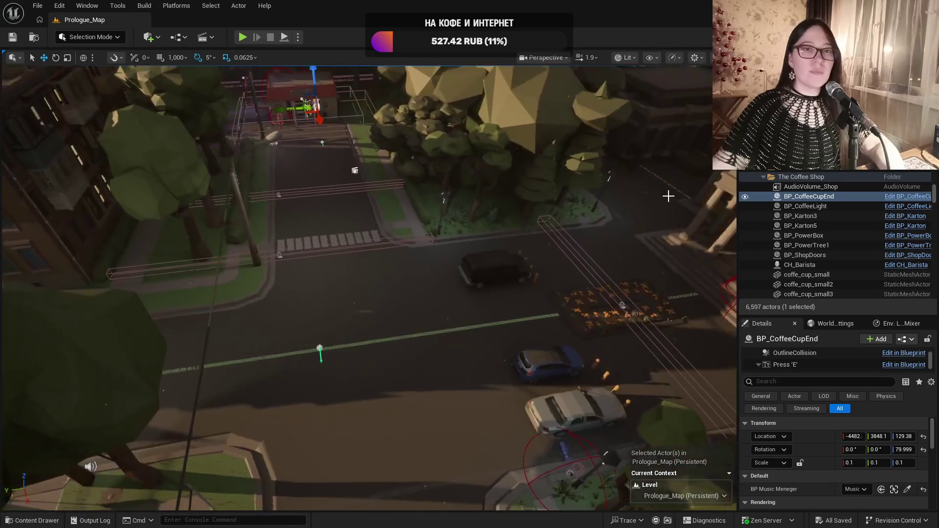
pyautogui.click(840, 188)
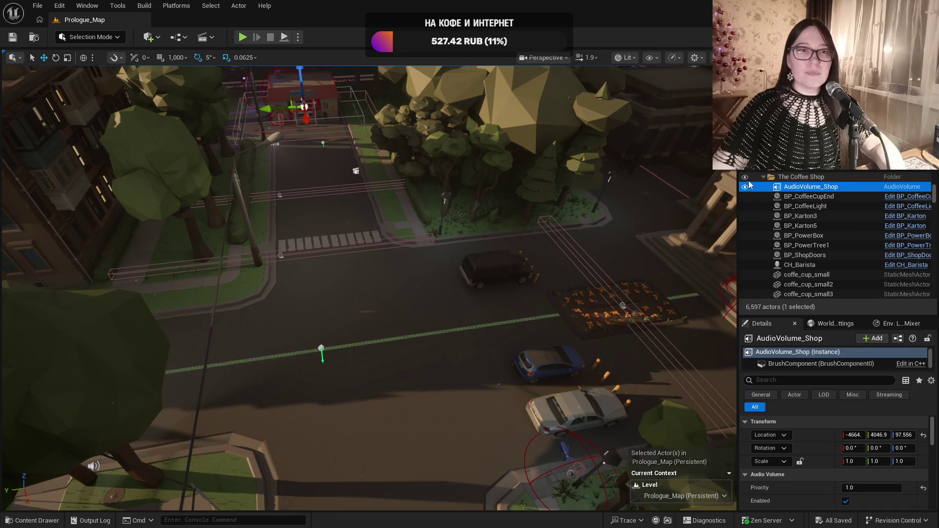
pyautogui.click(764, 177)
pyautogui.click(809, 227)
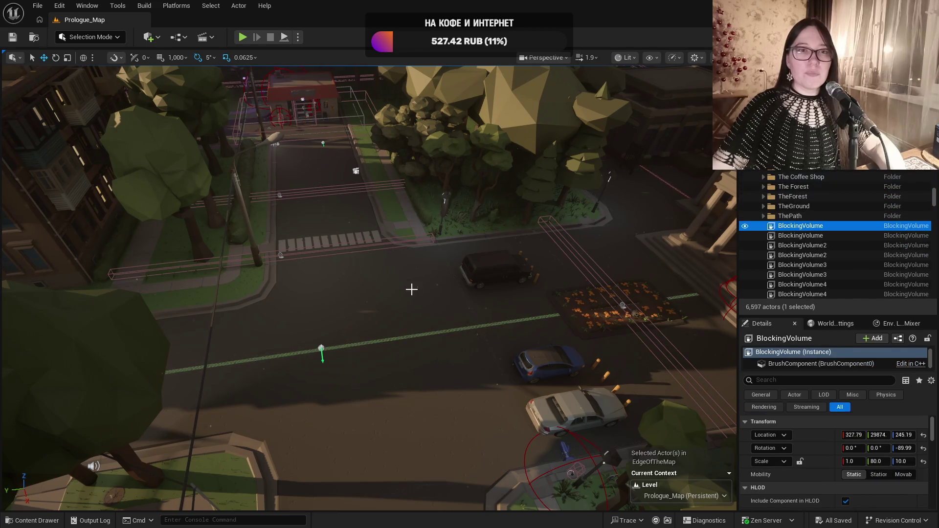
pyautogui.press('f')
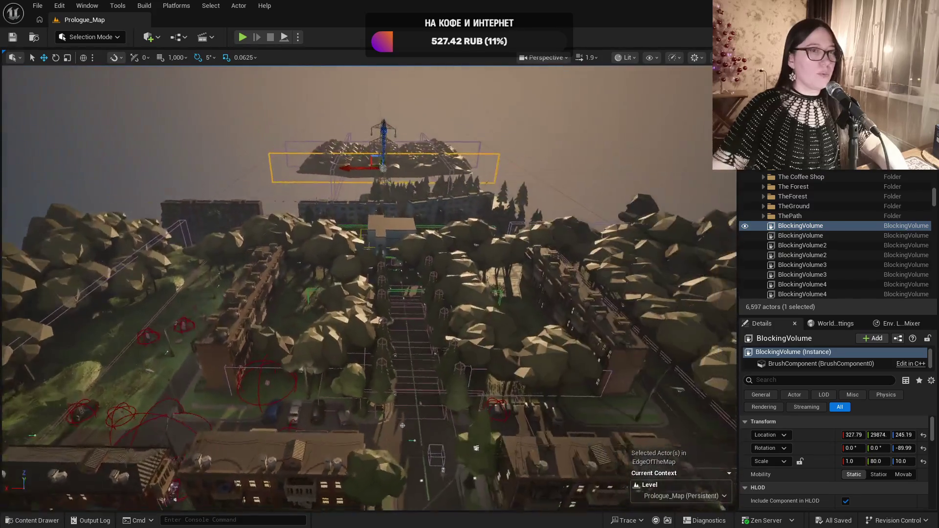
pyautogui.moveTo(417, 493); pyautogui.dragTo(417, 435)
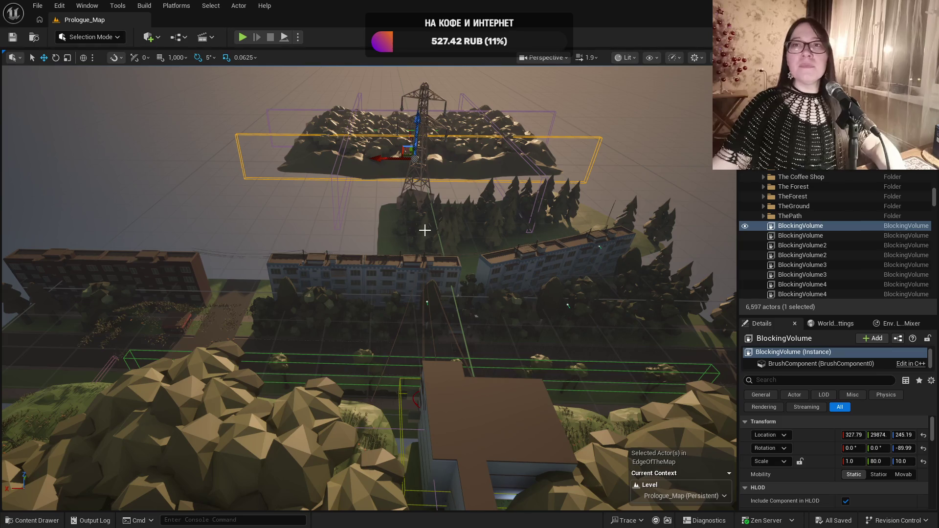
pyautogui.moveTo(425, 231); pyautogui.dragTo(425, 215)
pyautogui.press('w')
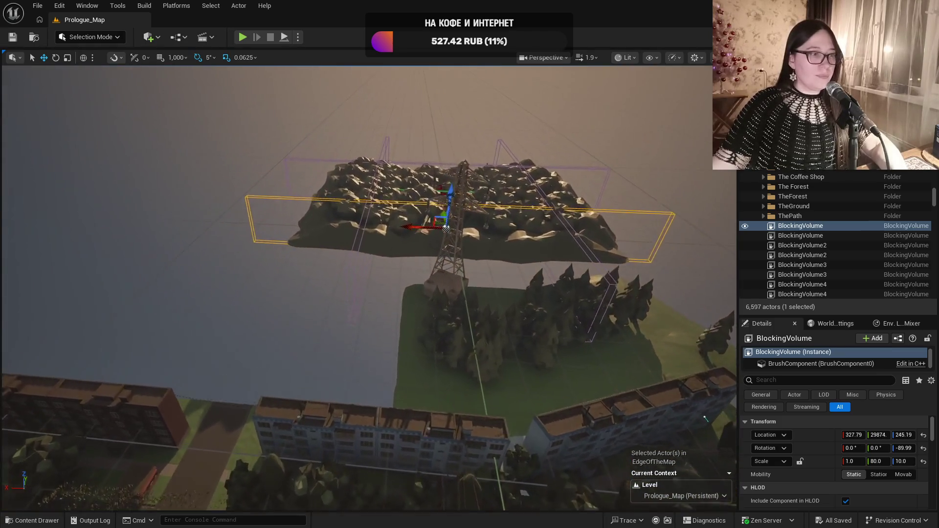
pyautogui.press('f')
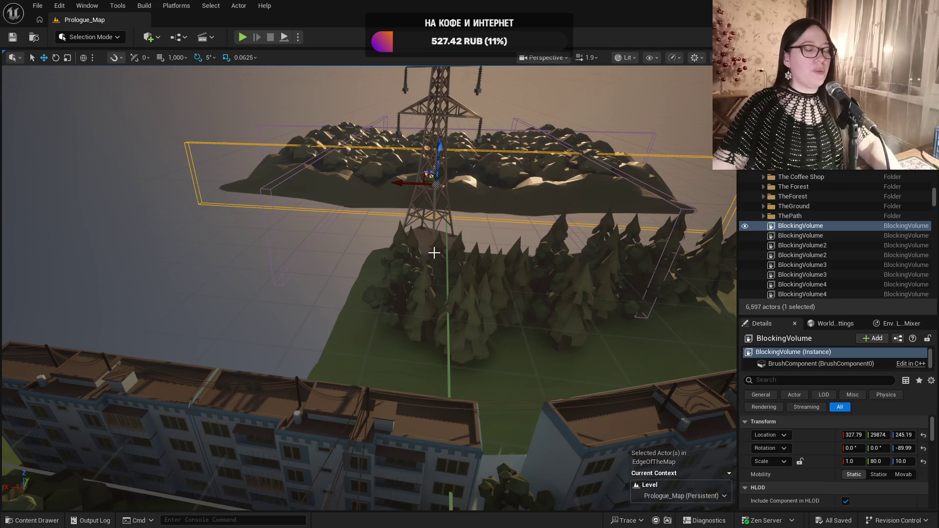
pyautogui.scroll(2, 580, 280)
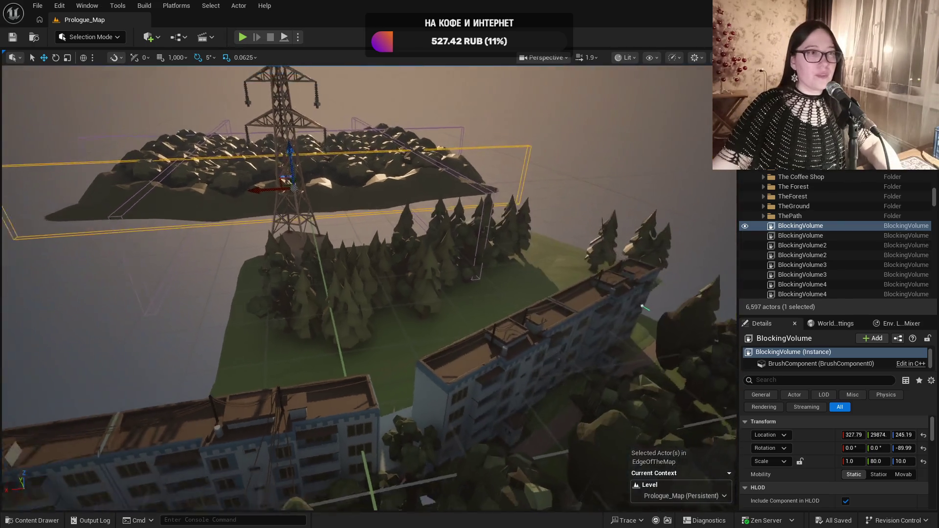
pyautogui.scroll(5, 358, 288)
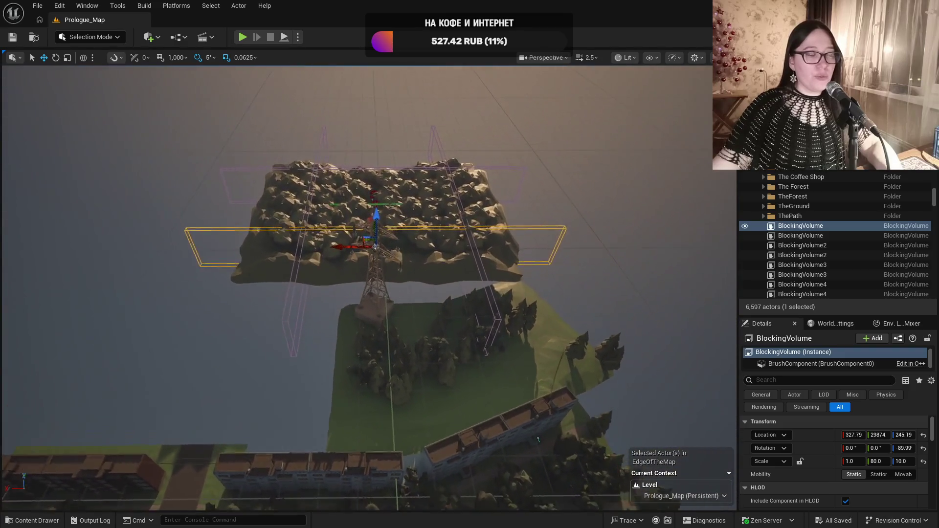
pyautogui.moveTo(443, 303)
pyautogui.mouseDown()
pyautogui.moveTo(323, 303)
pyautogui.moveTo(347, 284)
pyautogui.moveTo(582, 280)
pyautogui.mouseUp()
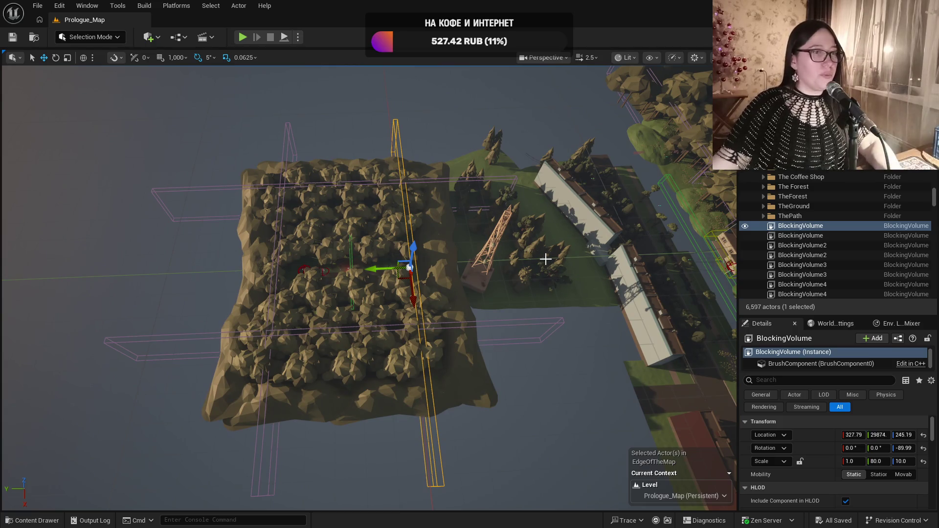
pyautogui.moveTo(492, 248)
pyautogui.mouseDown()
pyautogui.moveTo(489, 166)
pyautogui.moveTo(493, 249)
pyautogui.mouseUp()
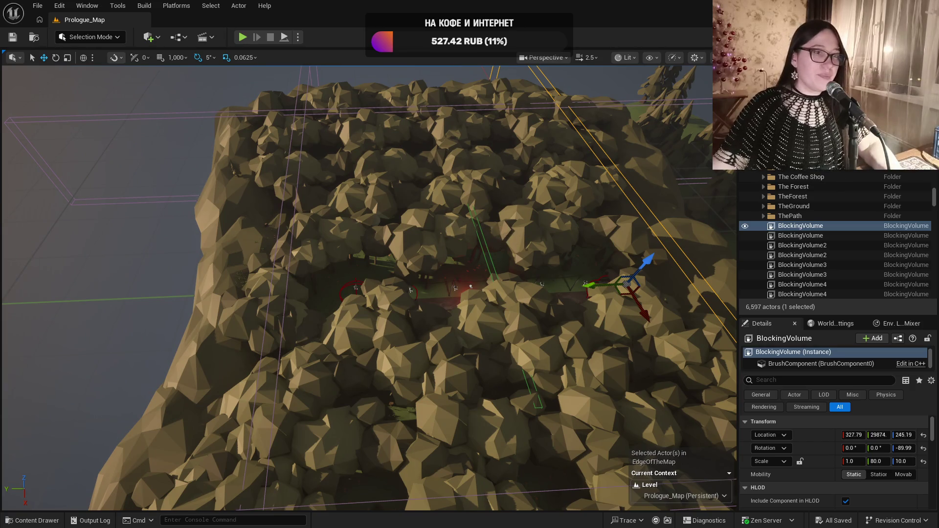
pyautogui.moveTo(493, 248)
pyautogui.mouseDown()
pyautogui.moveTo(492, 210)
pyautogui.moveTo(465, 211)
pyautogui.moveTo(465, 230)
pyautogui.moveTo(485, 230)
pyautogui.moveTo(462, 228)
pyautogui.moveTo(462, 254)
pyautogui.mouseUp()
pyautogui.moveTo(541, 186); pyautogui.dragTo(540, 186)
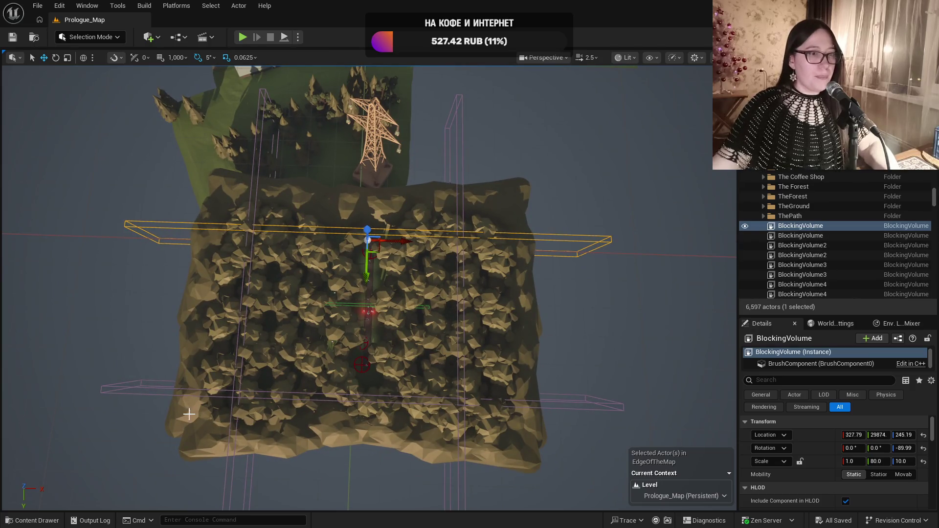
pyautogui.moveTo(381, 300); pyautogui.dragTo(381, 235)
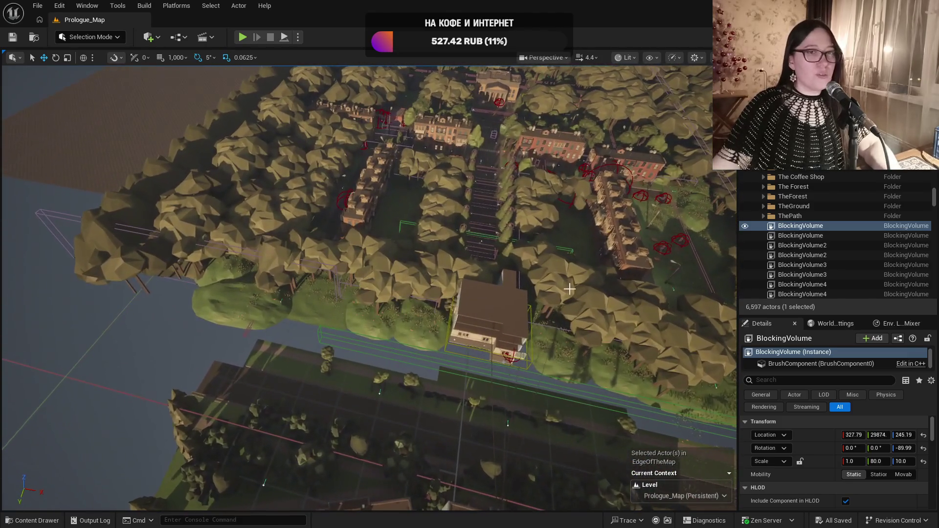
# Frame BlockingVolume2, then add the neighbouring BlockingVolumes, including BlockingVolume3, to the selection
pyautogui.click(804, 247)
pyautogui.doubleClick(804, 245)
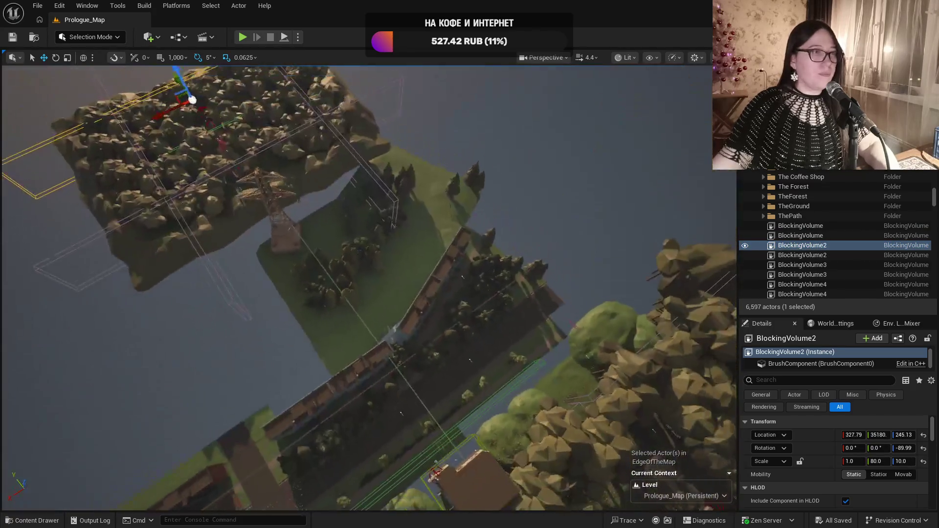
pyautogui.click(815, 226)
pyautogui.keyDown('shift'); pyautogui.click(794, 256); pyautogui.keyUp('shift')
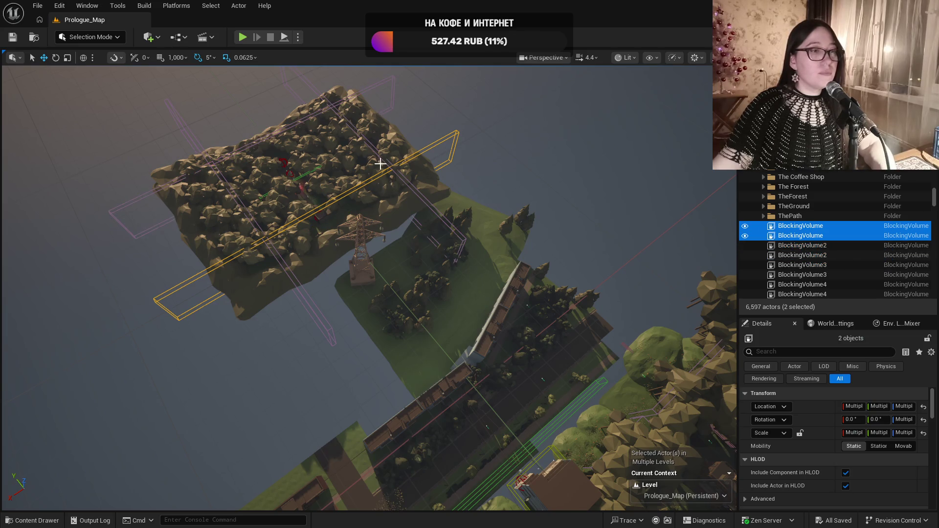
pyautogui.keyDown('ctrl'); pyautogui.click(324, 116); pyautogui.keyUp('ctrl')
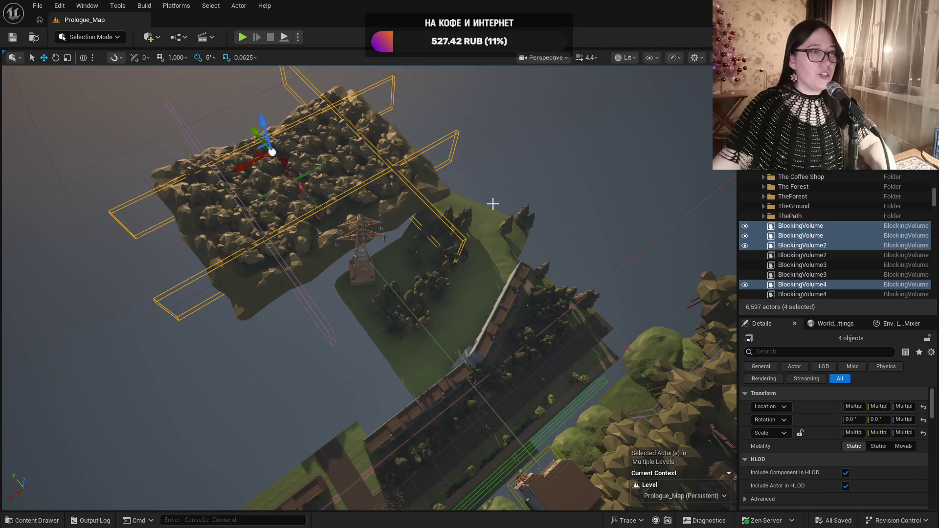
pyautogui.keyDown('ctrl'); pyautogui.click(279, 258); pyautogui.keyUp('ctrl')
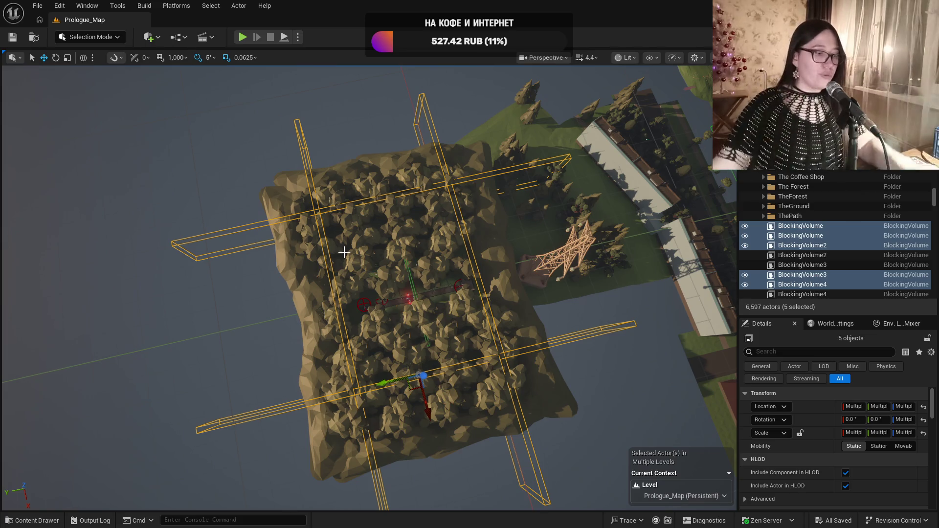
# Fly to a top-down view and orbit around the forest block and pylon to inspect the walls
pyautogui.scroll(-10, 415, 250)
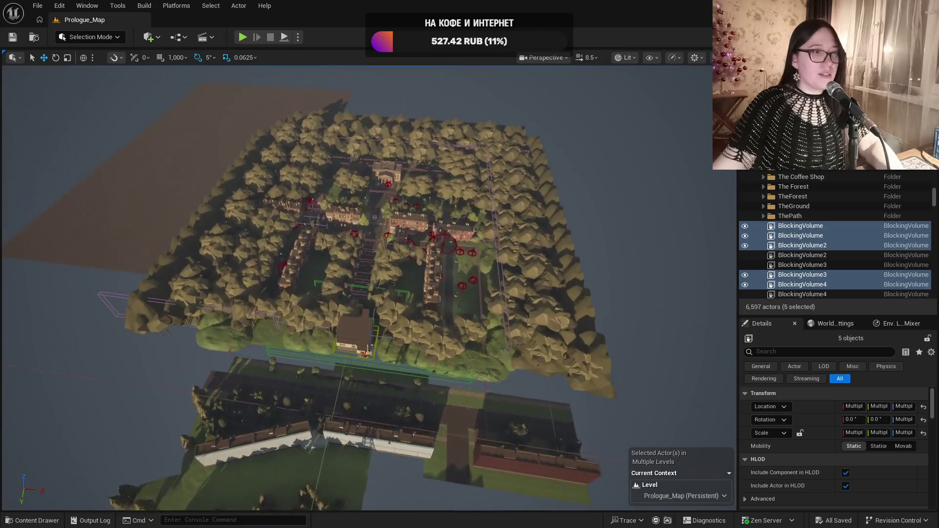
pyautogui.moveTo(372, 219); pyautogui.dragTo(372, 219)
pyautogui.moveTo(332, 293); pyautogui.dragTo(332, 292)
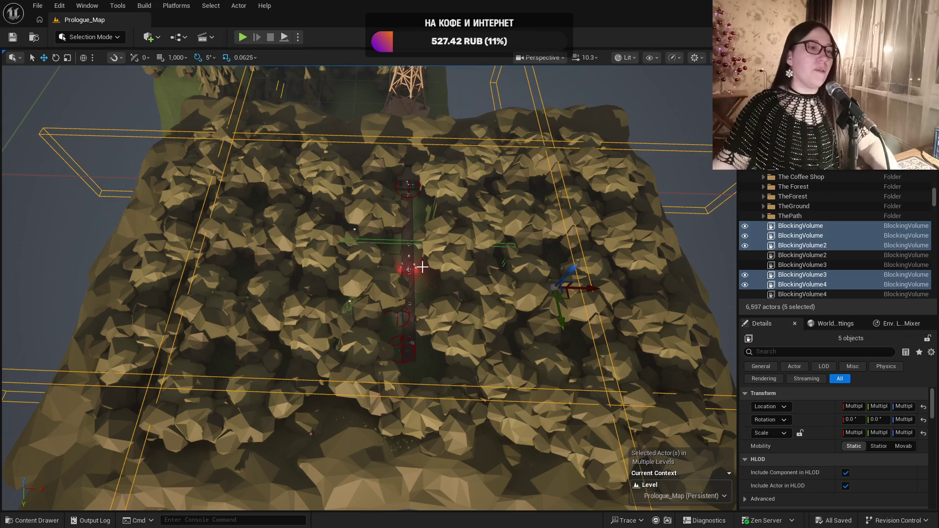
pyautogui.scroll(5, 422, 272)
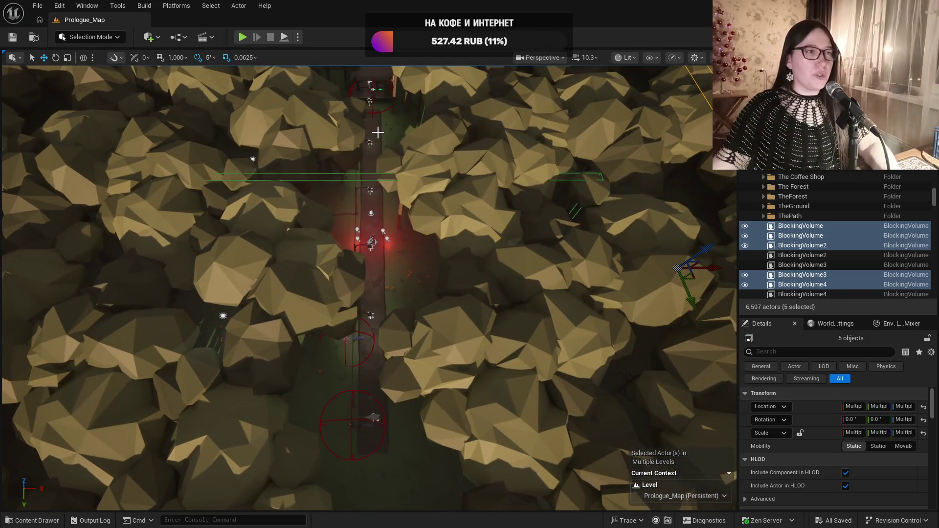
pyautogui.scroll(-10, 423, 273)
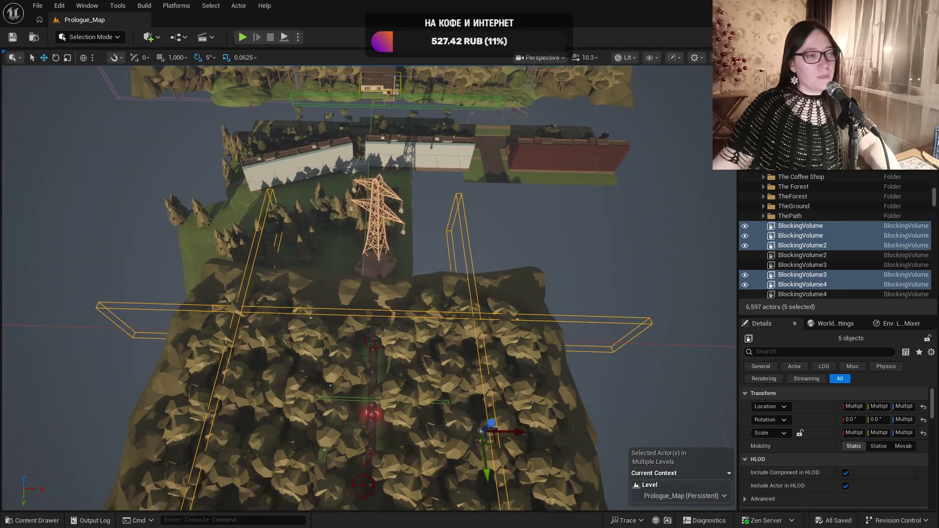
pyautogui.moveTo(422, 272); pyautogui.dragTo(318, 249)
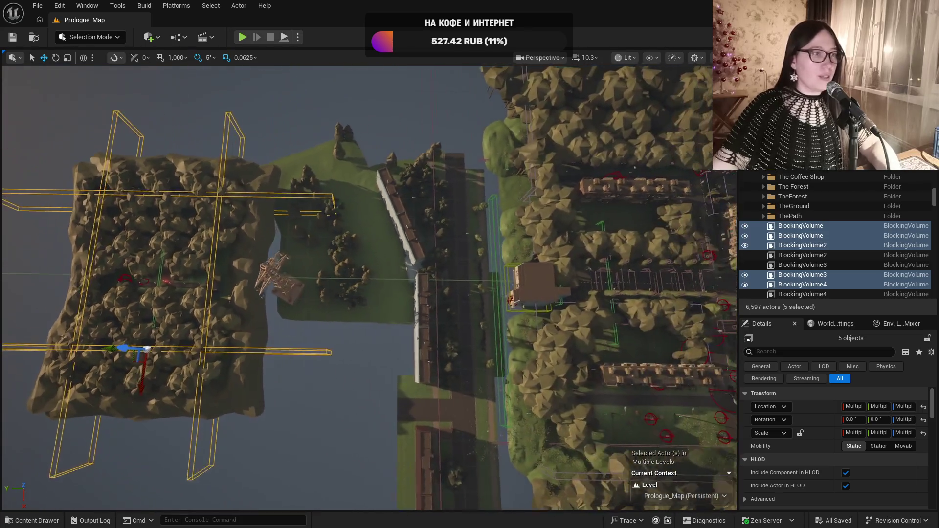
pyautogui.moveTo(318, 250); pyautogui.dragTo(279, 237)
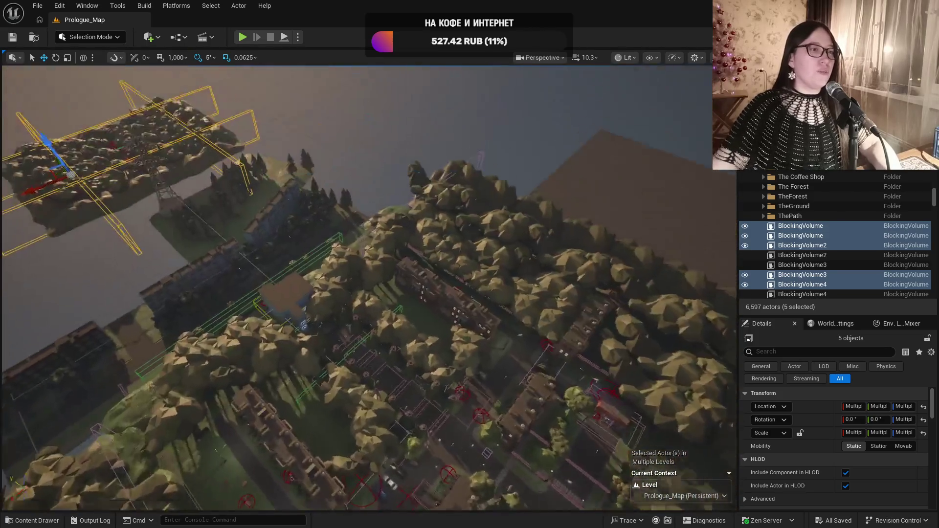
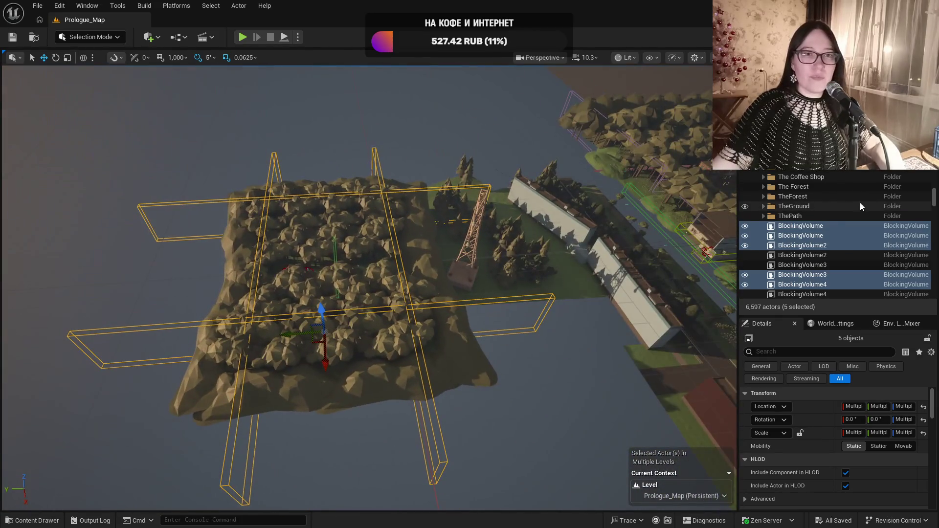
# Toggle TheForest's tree visibility to compare the island with and without trees
pyautogui.click(856, 197)
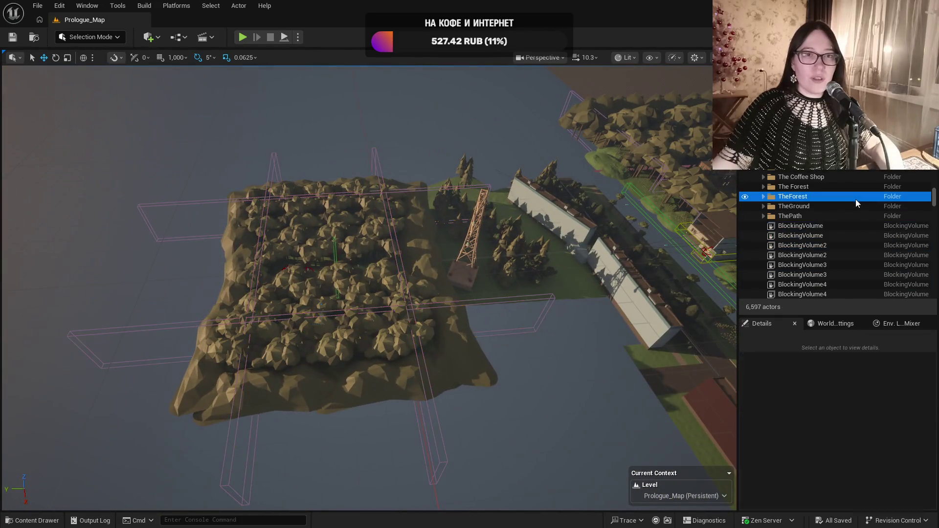
pyautogui.click(763, 197)
pyautogui.click(763, 197)
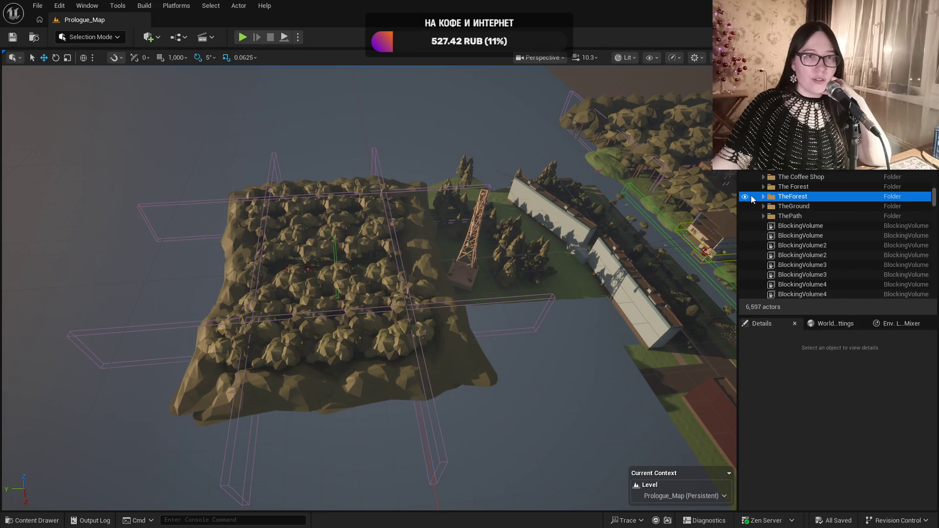
pyautogui.click(746, 197)
pyautogui.click(746, 198)
pyautogui.click(746, 198)
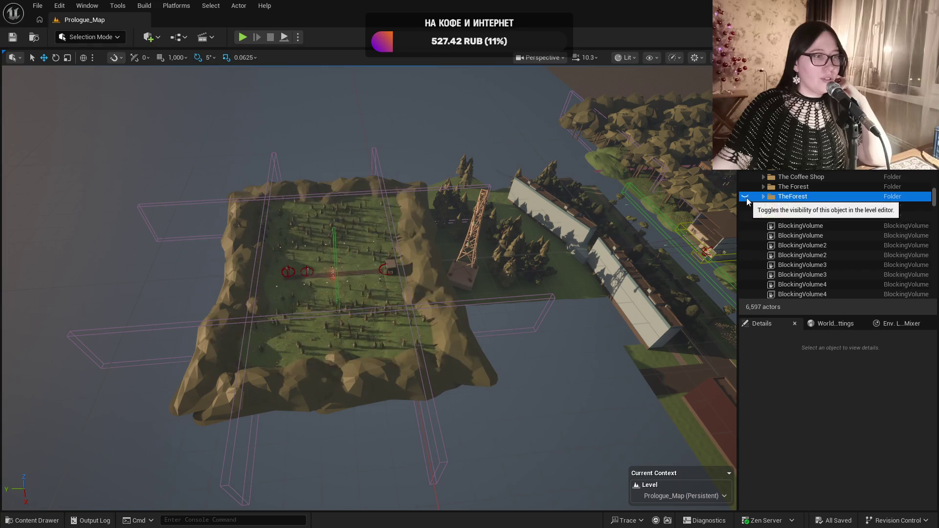
pyautogui.click(747, 198)
pyautogui.click(747, 198)
pyautogui.click(746, 197)
pyautogui.click(747, 198)
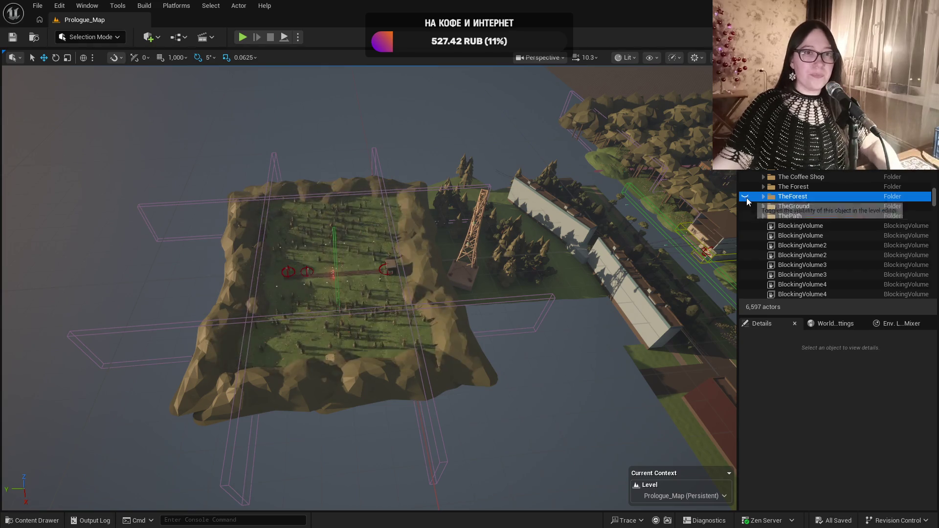
pyautogui.click(747, 197)
# Focus the first BlockingVolume and add the other three boundary volumes to the selection
pyautogui.doubleClick(802, 225)
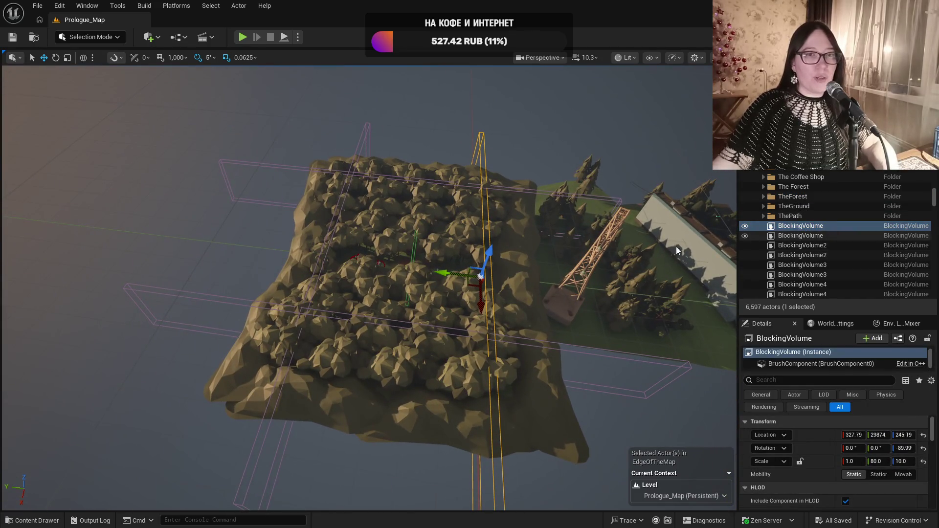
pyautogui.scroll(3, 325, 298)
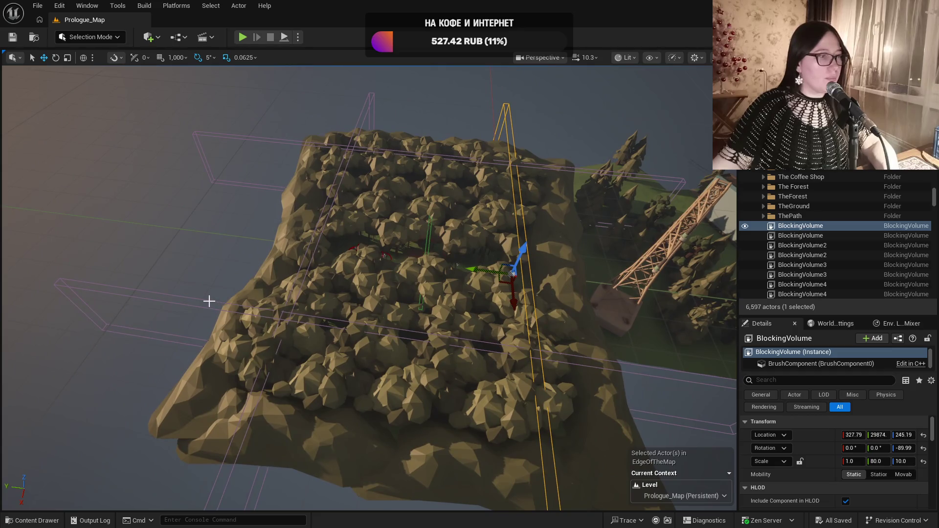
pyautogui.keyDown('ctrl'); pyautogui.click(207, 305); pyautogui.keyUp('ctrl')
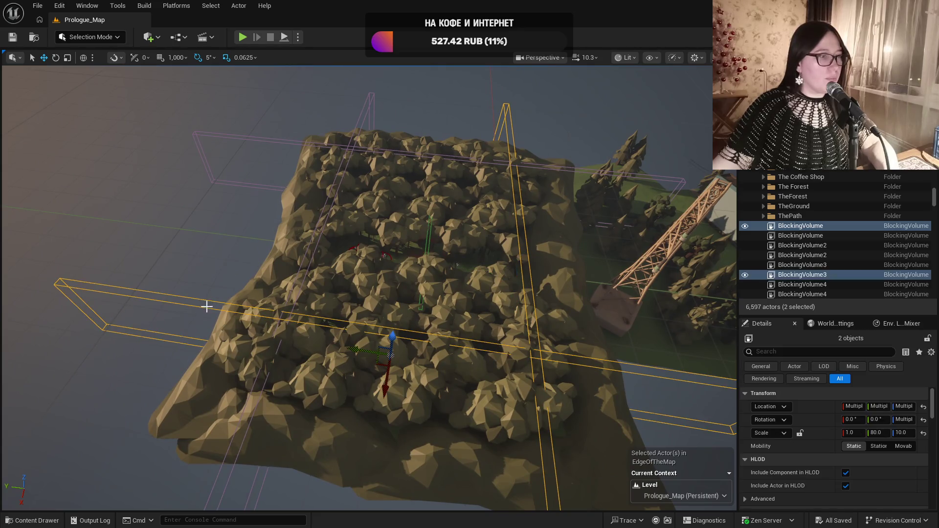
pyautogui.keyDown('ctrl'); pyautogui.click(375, 92); pyautogui.keyUp('ctrl')
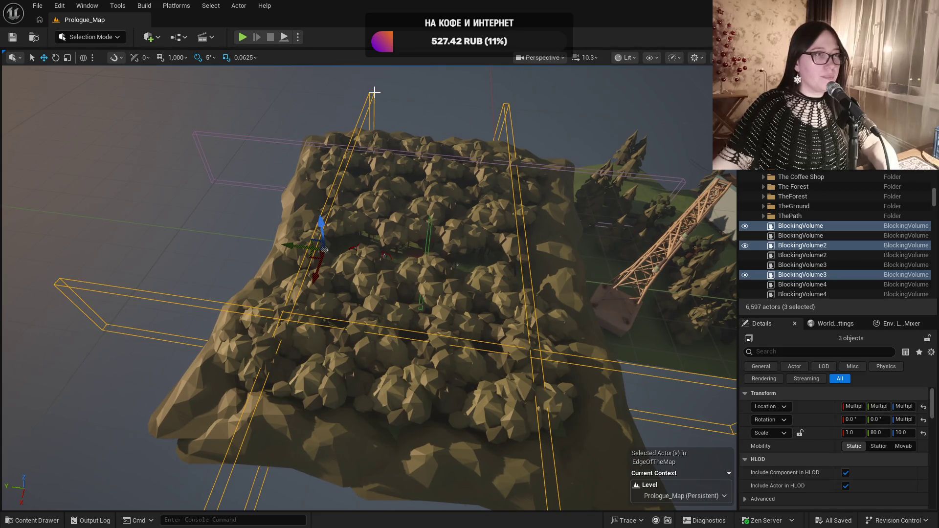
pyautogui.keyDown('ctrl'); pyautogui.click(237, 139); pyautogui.keyUp('ctrl')
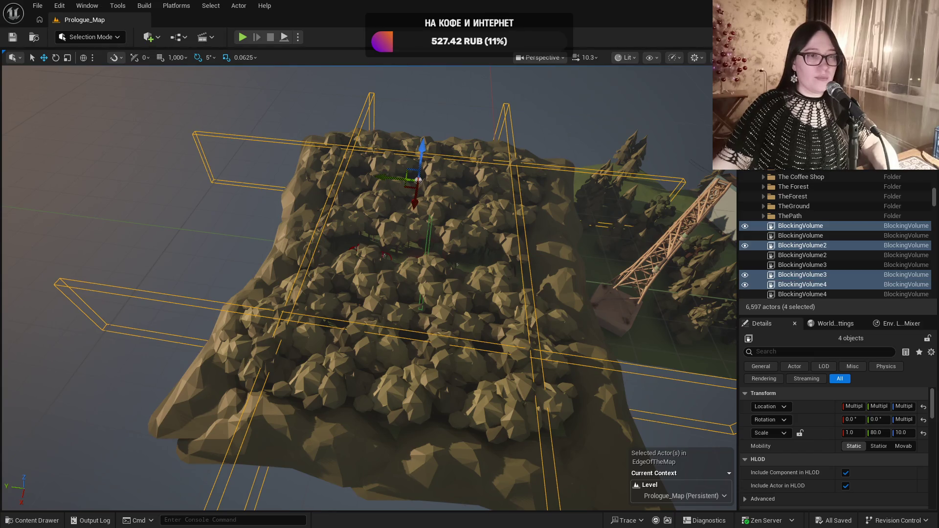
pyautogui.scroll(-5, 357, 288)
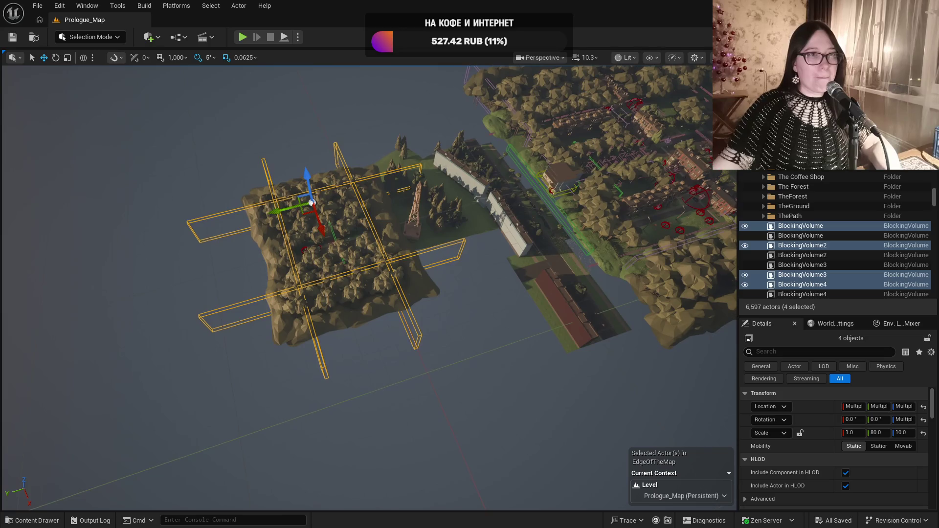
pyautogui.moveTo(357, 288)
pyautogui.mouseDown()
pyautogui.moveTo(357, 274)
pyautogui.moveTo(310, 249)
pyautogui.moveTo(291, 201)
pyautogui.moveTo(307, 253)
pyautogui.moveTo(291, 237)
pyautogui.moveTo(325, 208)
pyautogui.mouseUp()
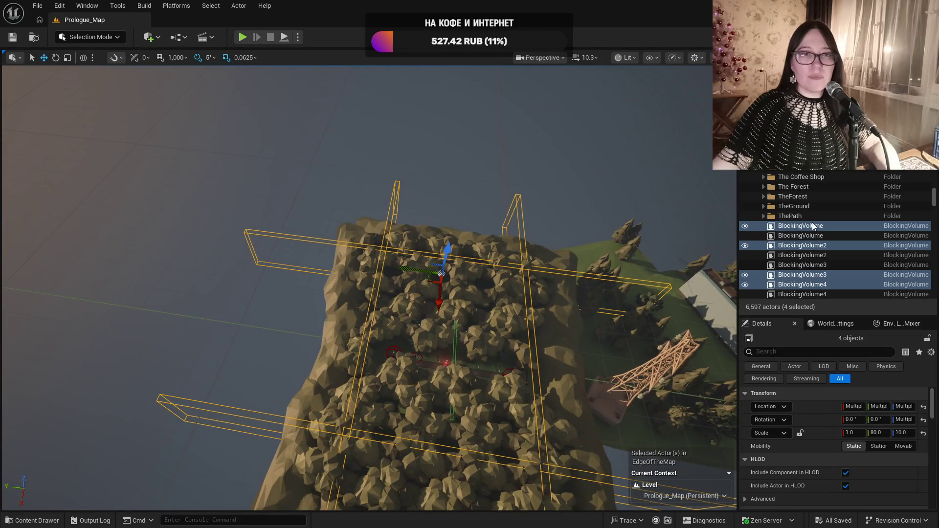
pyautogui.rightClick(814, 226)
# Move the four selected blocking volumes into The Forest folder
pyautogui.moveTo(688, 487)
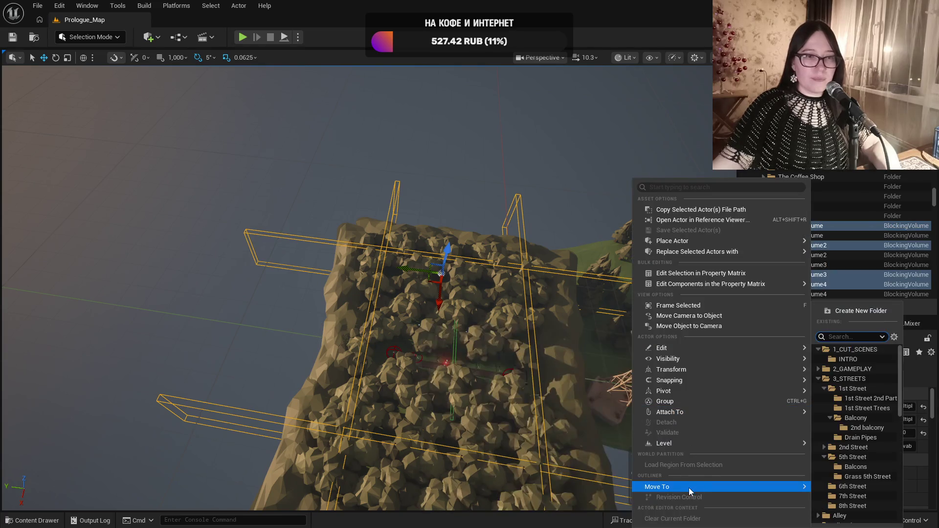
pyautogui.scroll(-5, 851, 489)
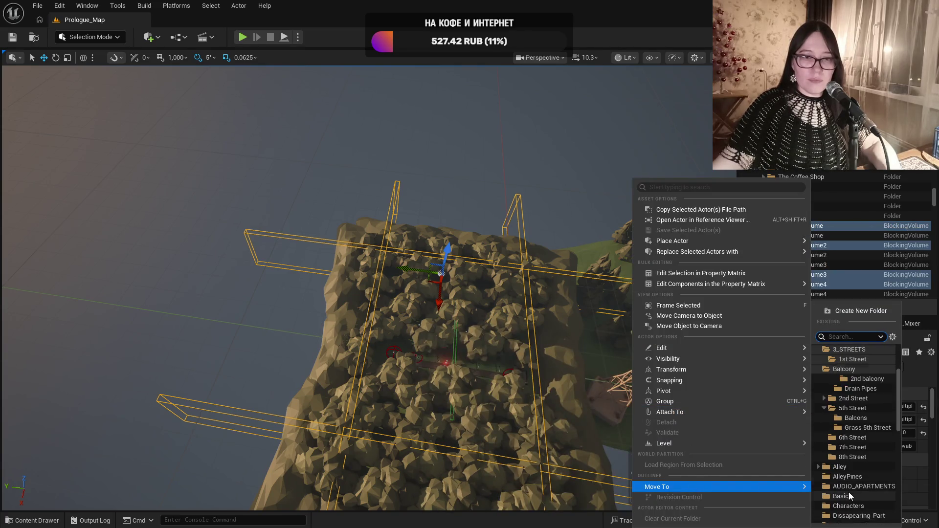
pyautogui.scroll(-2, 858, 473)
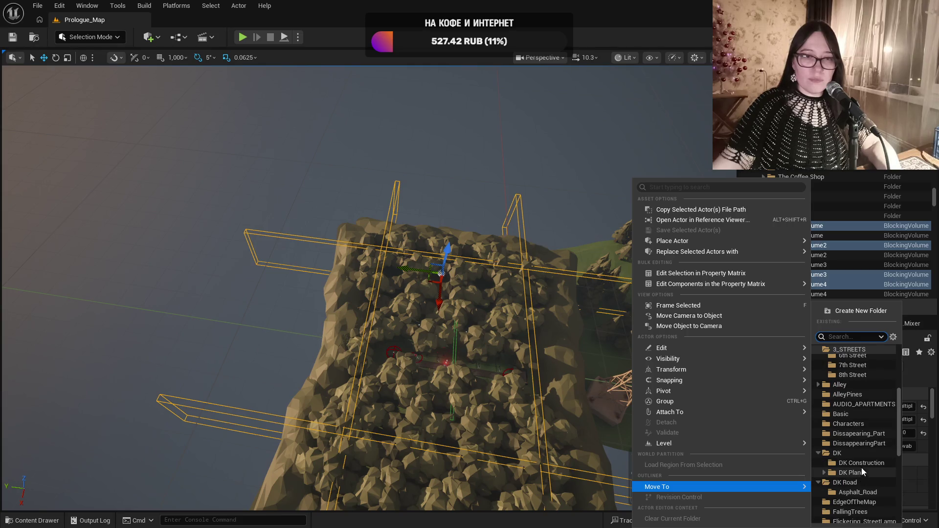
pyautogui.scroll(-2, 865, 468)
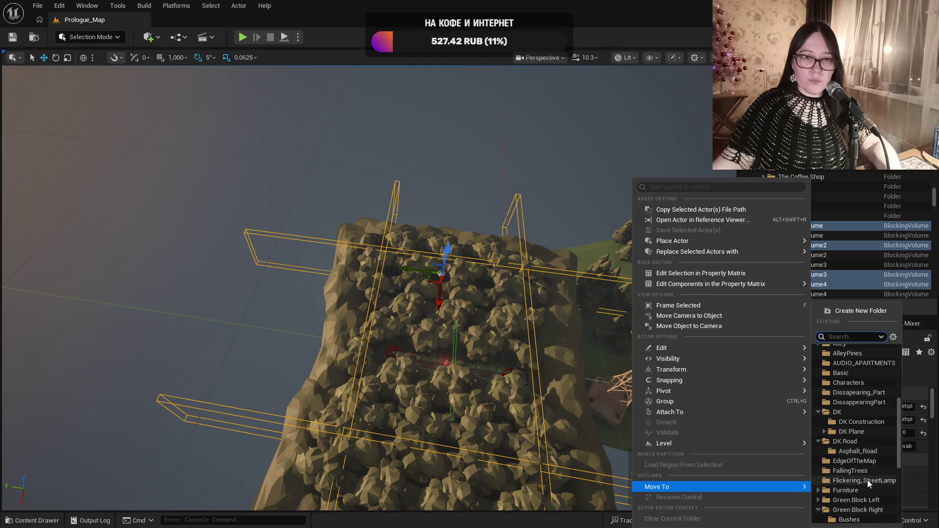
pyautogui.scroll(-4, 867, 484)
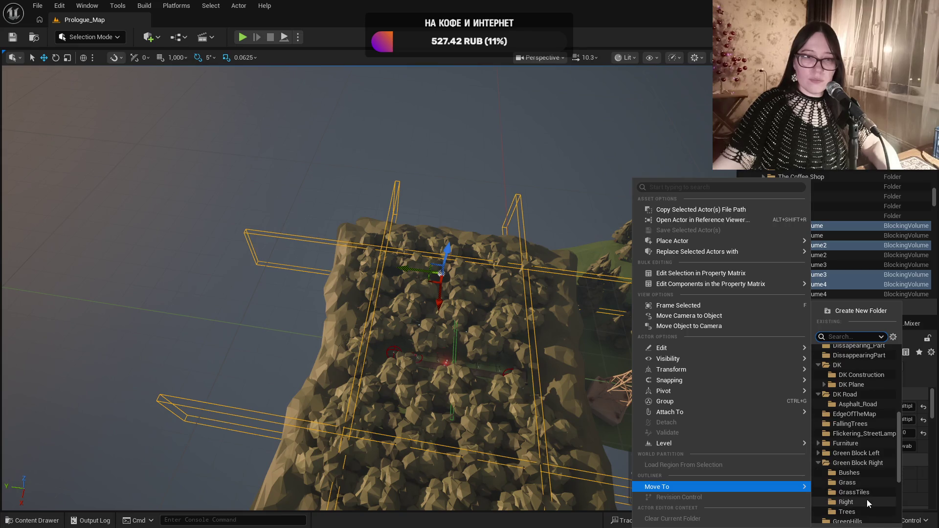
pyautogui.scroll(-5, 867, 501)
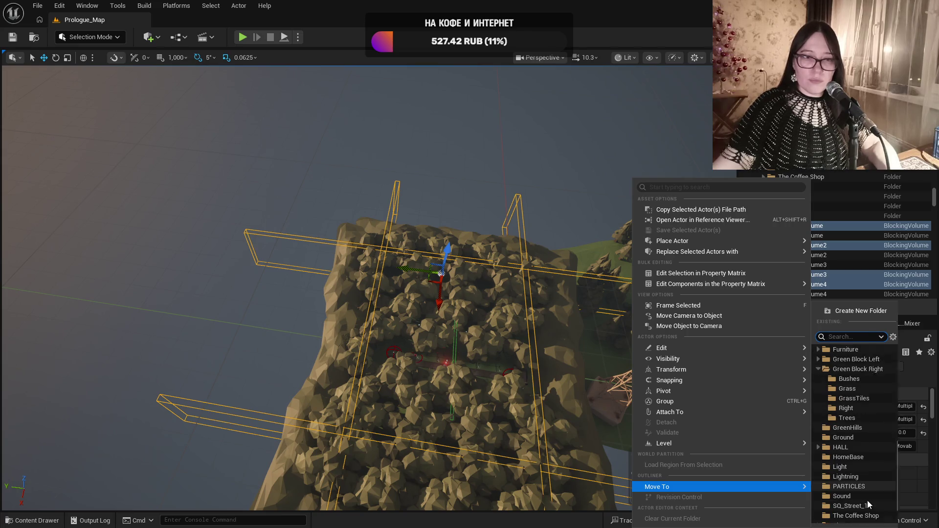
pyautogui.click(868, 502)
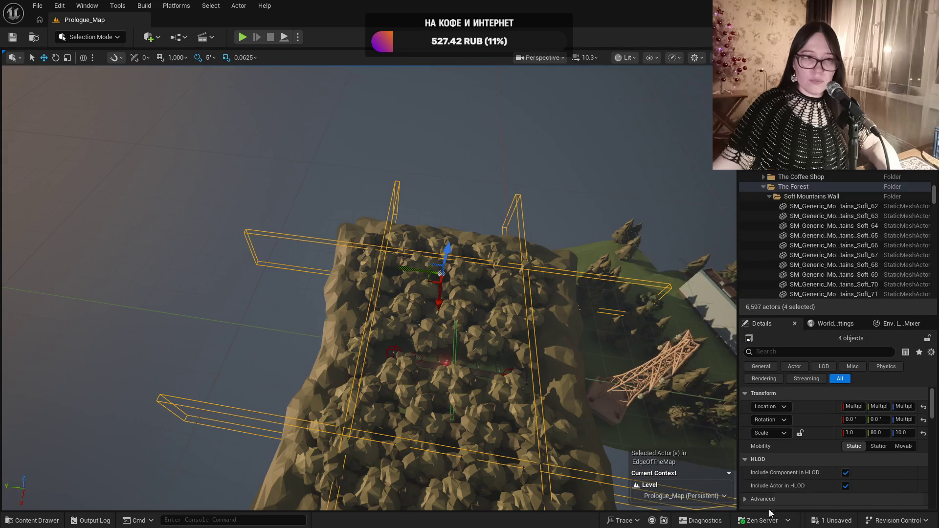
# Hide TheForest's trees to reveal the ground, path and cabin inside the volumes
pyautogui.click(746, 186)
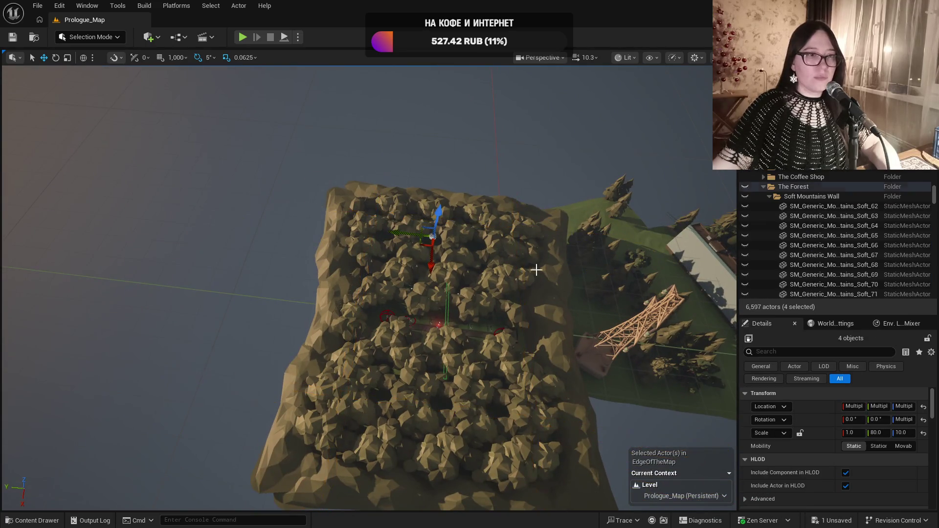
pyautogui.click(745, 186)
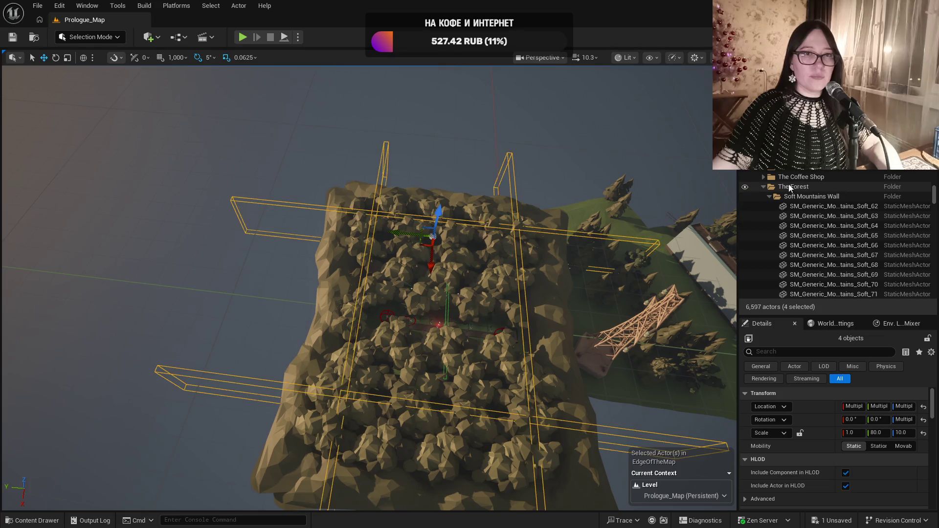
pyautogui.click(795, 186)
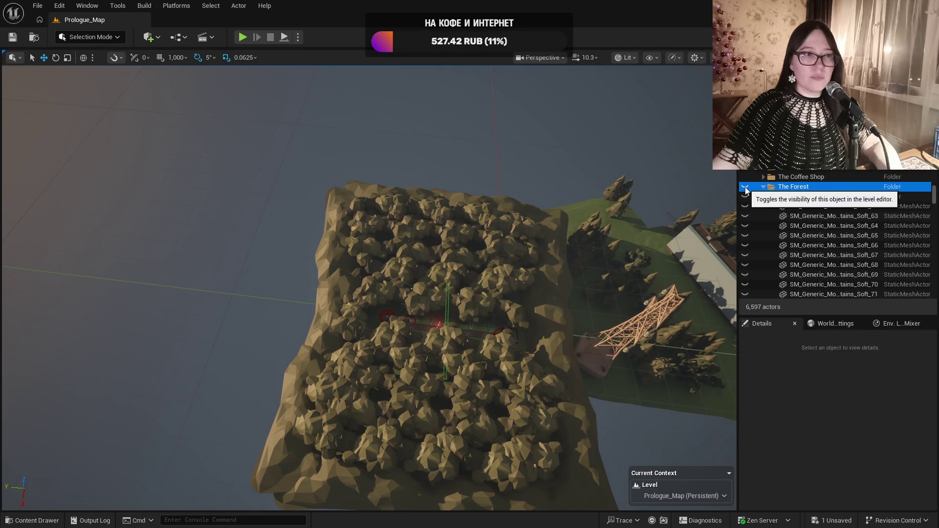
pyautogui.click(764, 186)
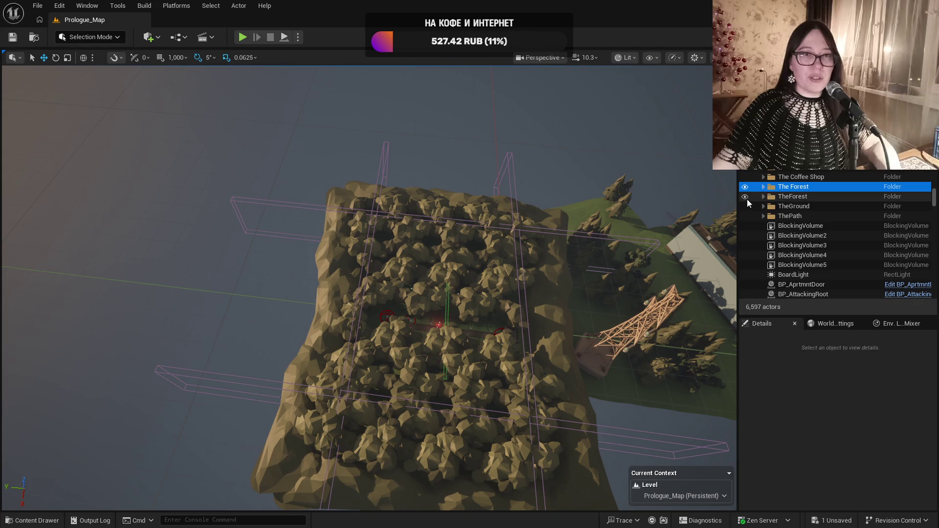
pyautogui.click(745, 197)
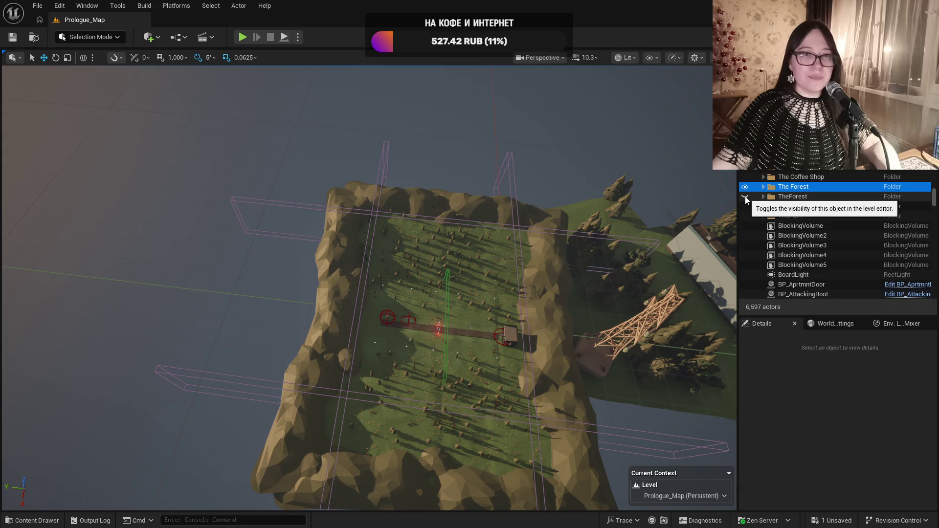
pyautogui.click(744, 197)
pyautogui.click(745, 196)
pyautogui.scroll(10, 474, 241)
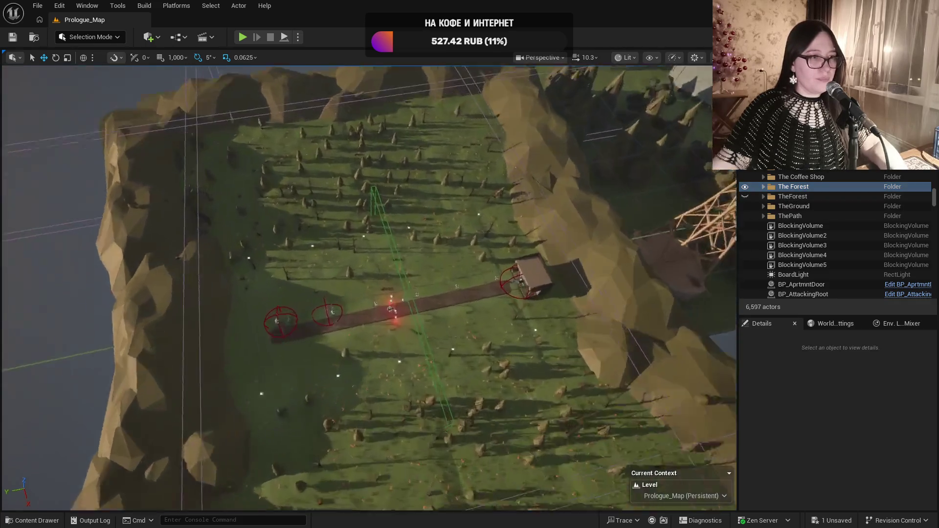
# Select and frame the ground Cube, and locate its M_Fog material in Content/Art/Materials
pyautogui.click(426, 227)
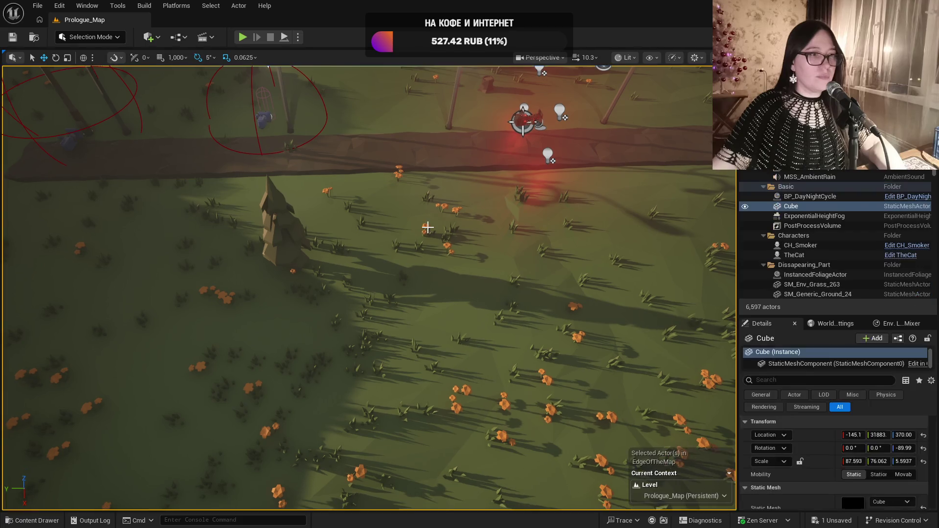
pyautogui.press('f')
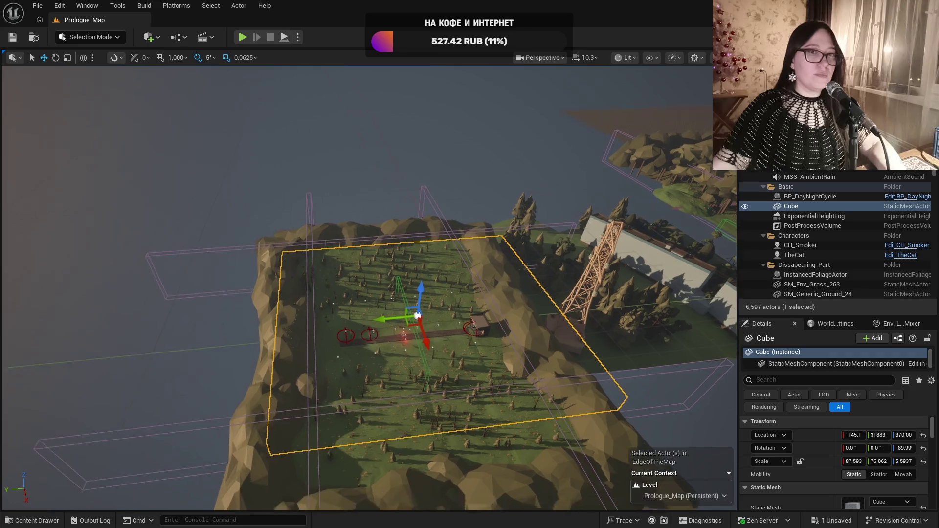
pyautogui.scroll(10, 421, 274)
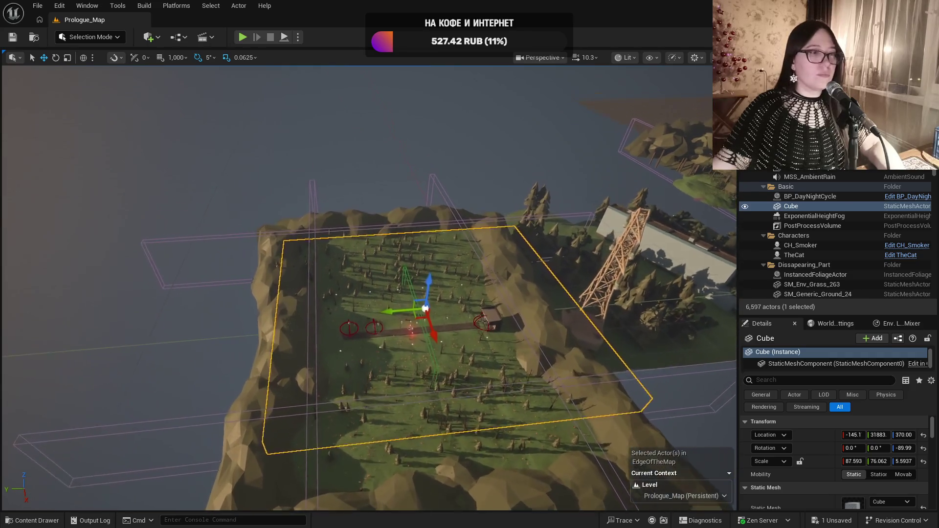
pyautogui.scroll(-5, 513, 242)
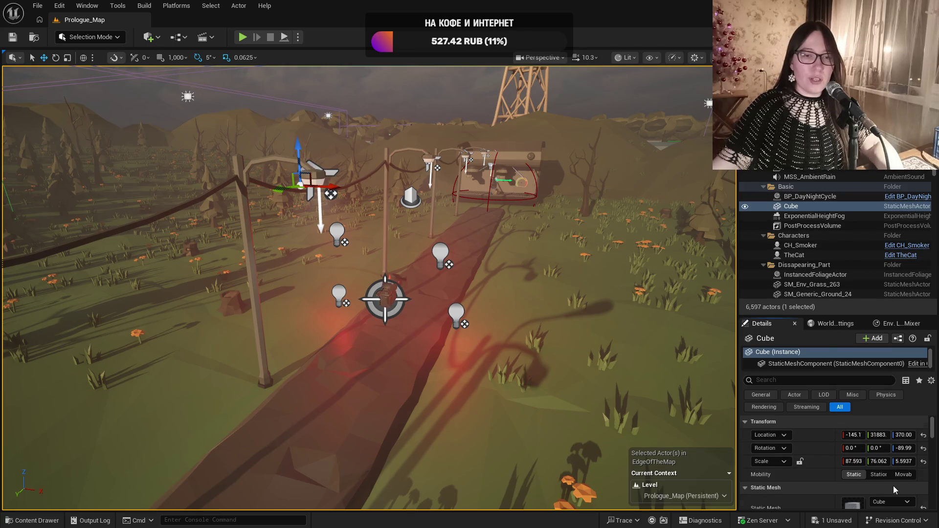
pyautogui.scroll(-5, 894, 490)
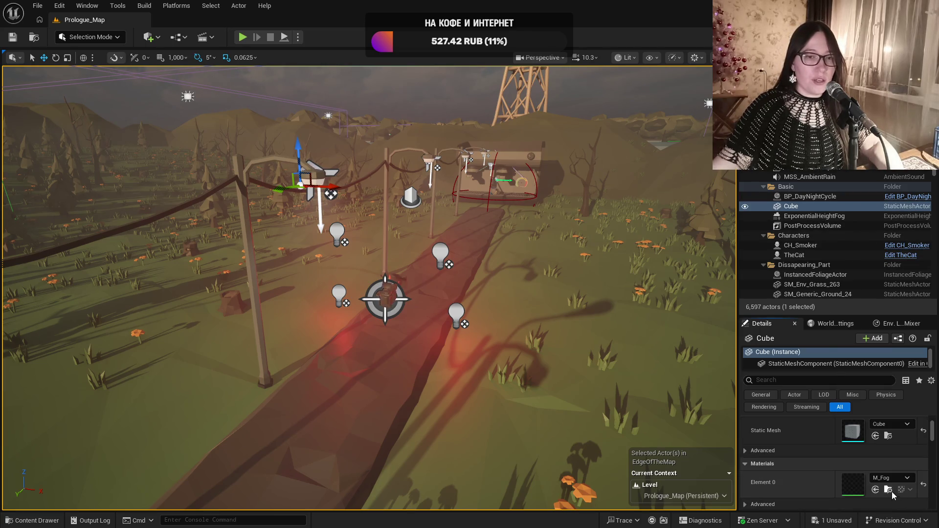
pyautogui.click(889, 491)
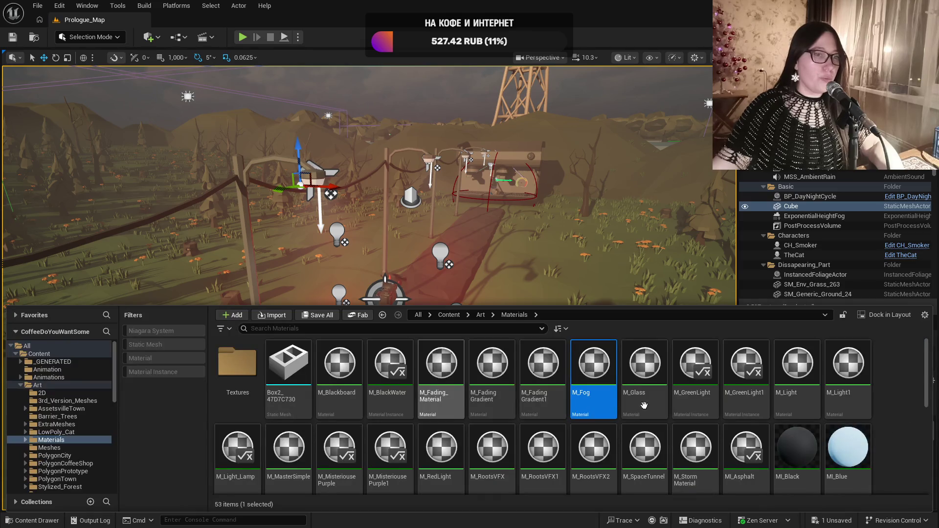
pyautogui.doubleClick(605, 360)
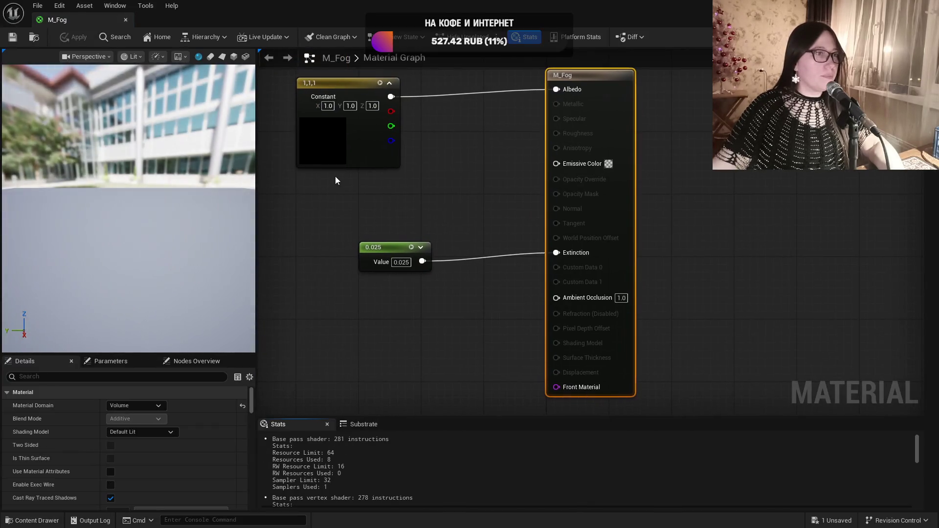
pyautogui.moveTo(312, 215); pyautogui.dragTo(341, 216)
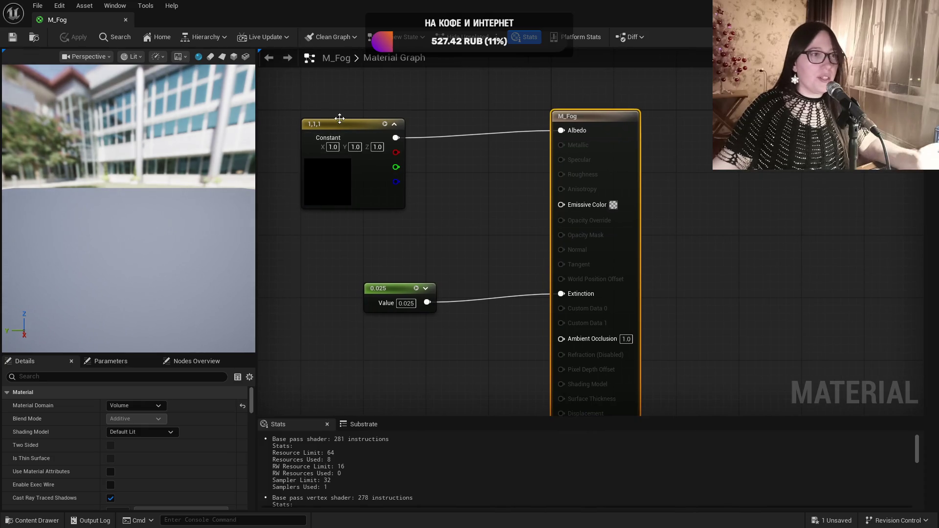
pyautogui.moveTo(342, 121); pyautogui.dragTo(342, 116)
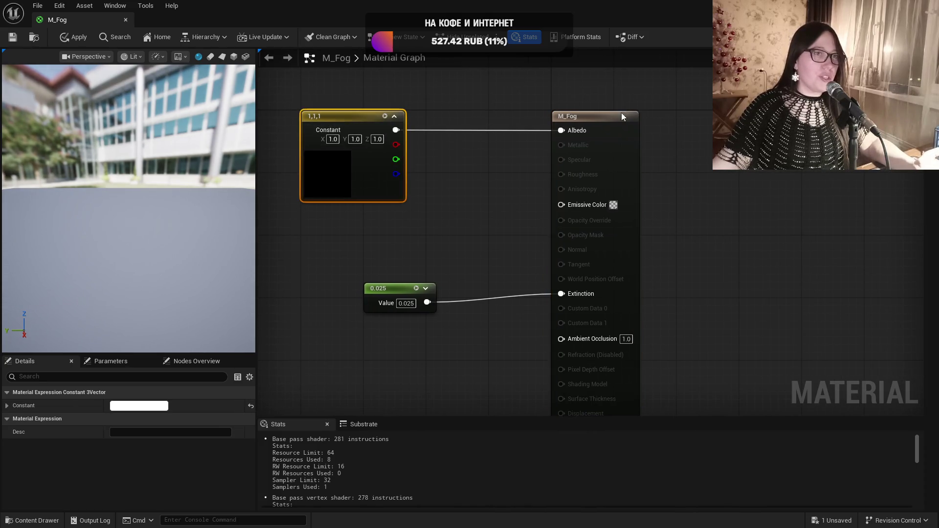
pyautogui.click(337, 216)
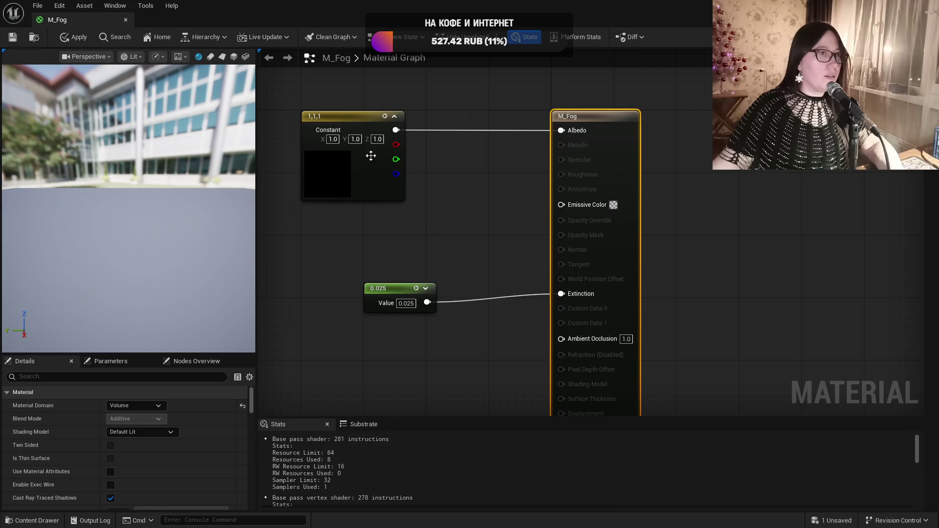
pyautogui.click(338, 119)
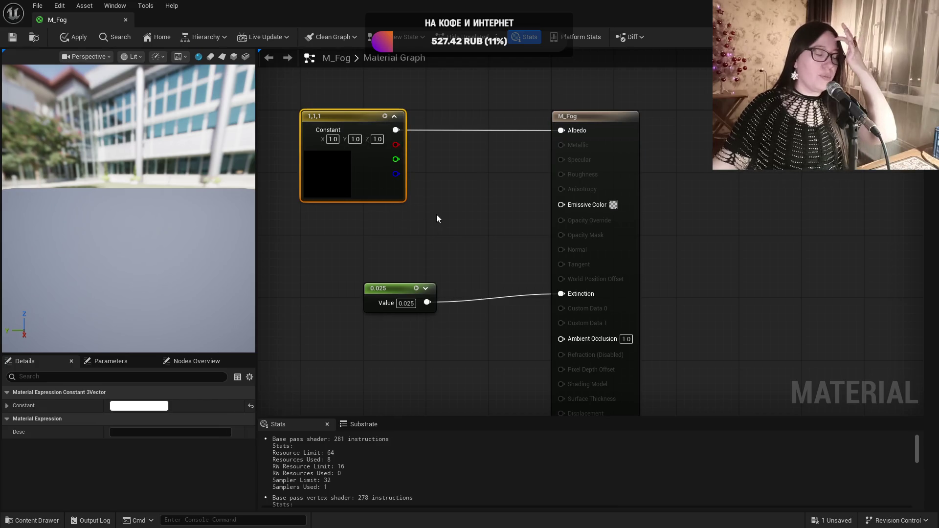
pyautogui.moveTo(443, 215)
pyautogui.mouseDown()
pyautogui.moveTo(488, 243)
pyautogui.moveTo(497, 262)
pyautogui.moveTo(428, 248)
pyautogui.mouseUp()
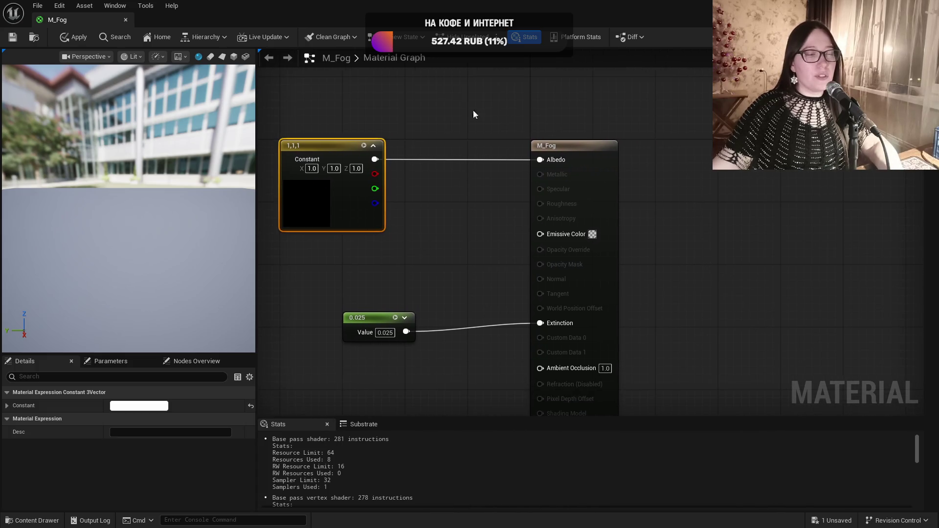
pyautogui.moveTo(425, 282)
pyautogui.mouseDown()
pyautogui.moveTo(470, 264)
pyautogui.moveTo(489, 210)
pyautogui.mouseUp()
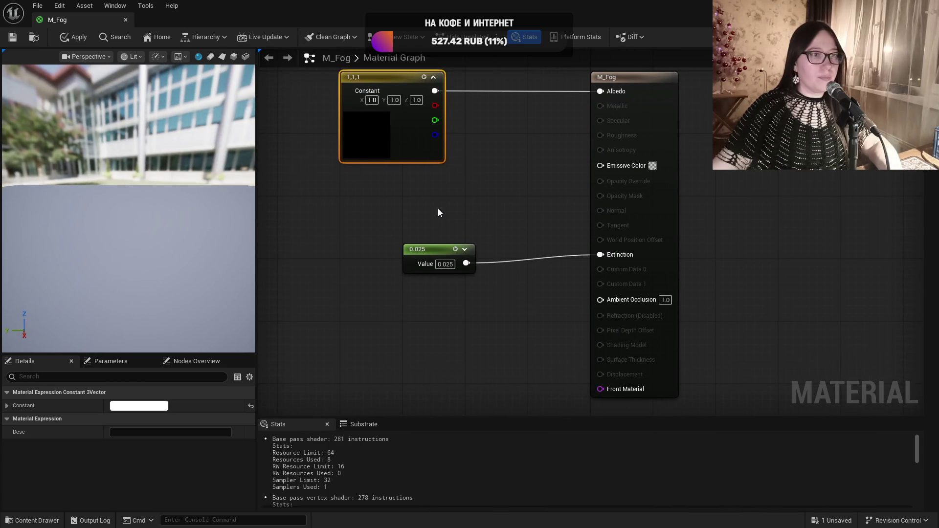
pyautogui.moveTo(431, 208)
pyautogui.mouseDown()
pyautogui.moveTo(412, 335)
pyautogui.moveTo(525, 339)
pyautogui.mouseUp()
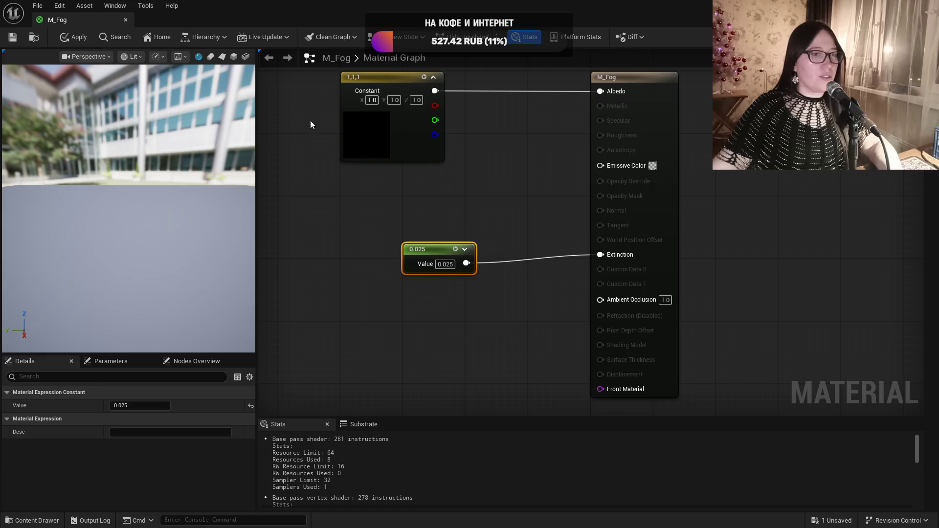
pyautogui.click(126, 21)
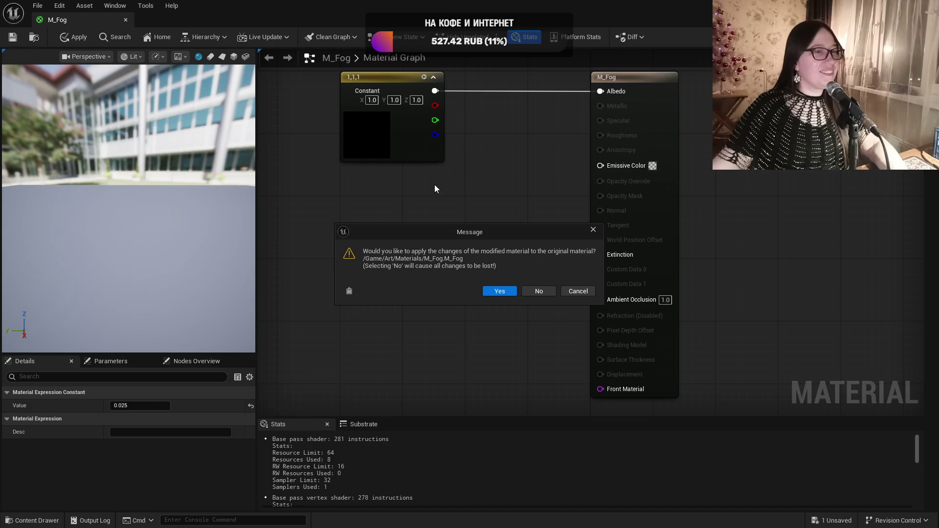
pyautogui.click(541, 289)
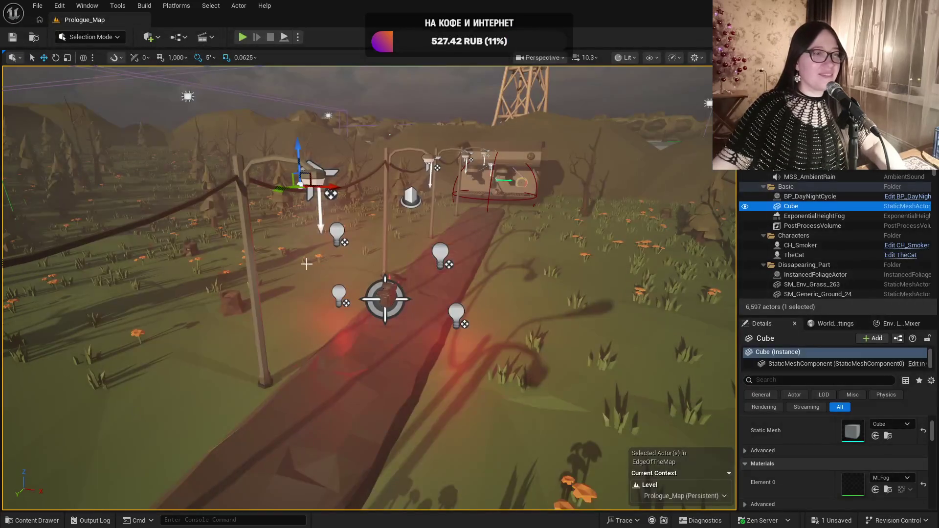
pyautogui.press('f')
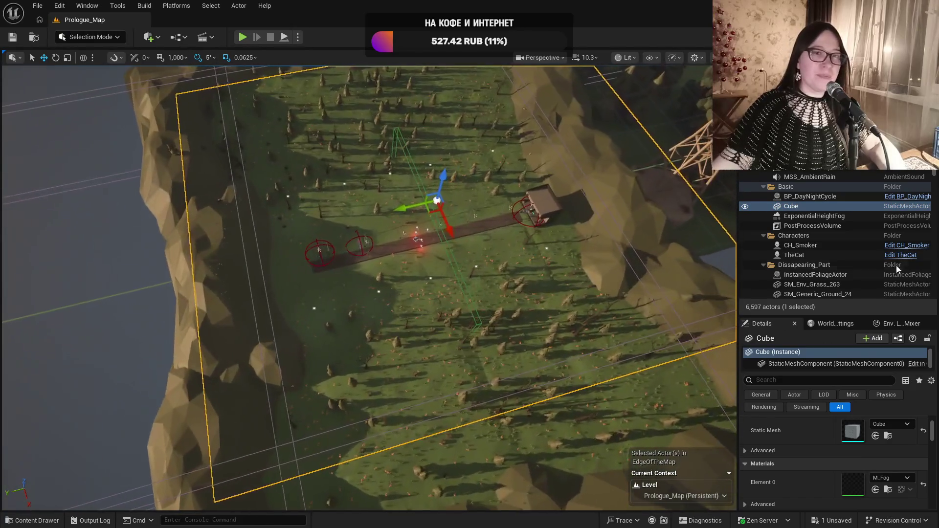
# Keep the Cube actor's name and file it into the TheForest outliner folder
pyautogui.click(797, 202)
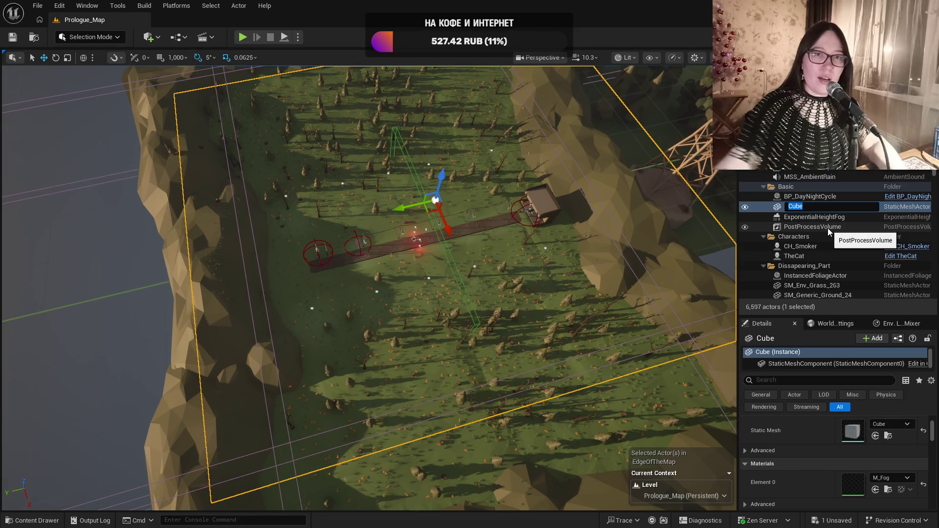
pyautogui.click(810, 197)
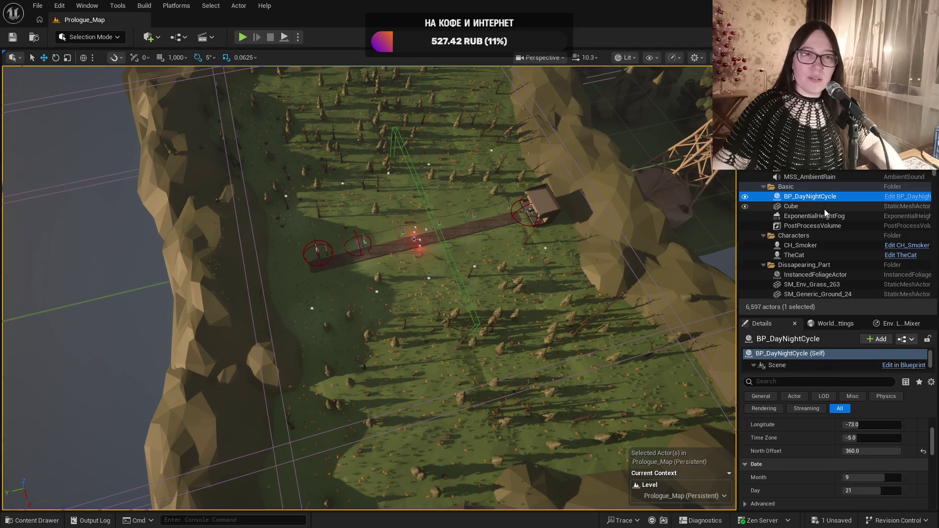
pyautogui.click(826, 207)
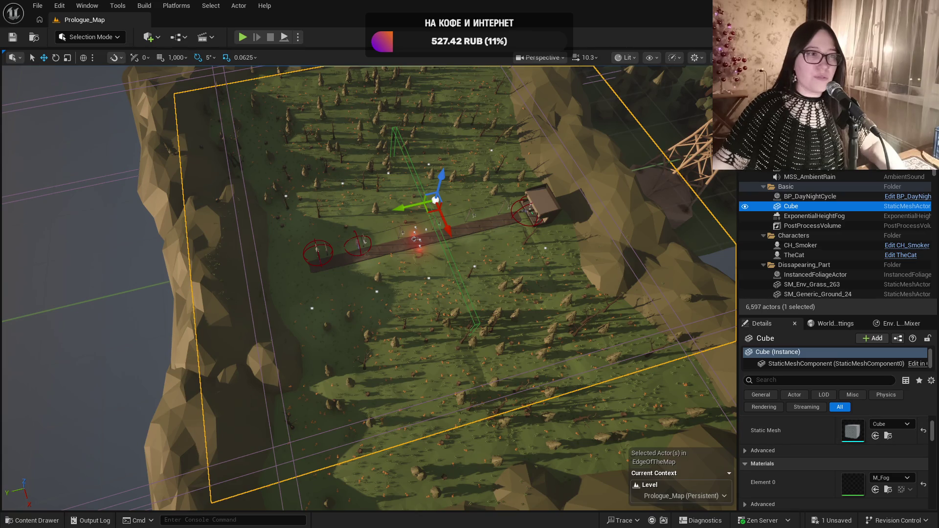
pyautogui.moveTo(587, 392); pyautogui.dragTo(538, 245)
pyautogui.rightClick(802, 210)
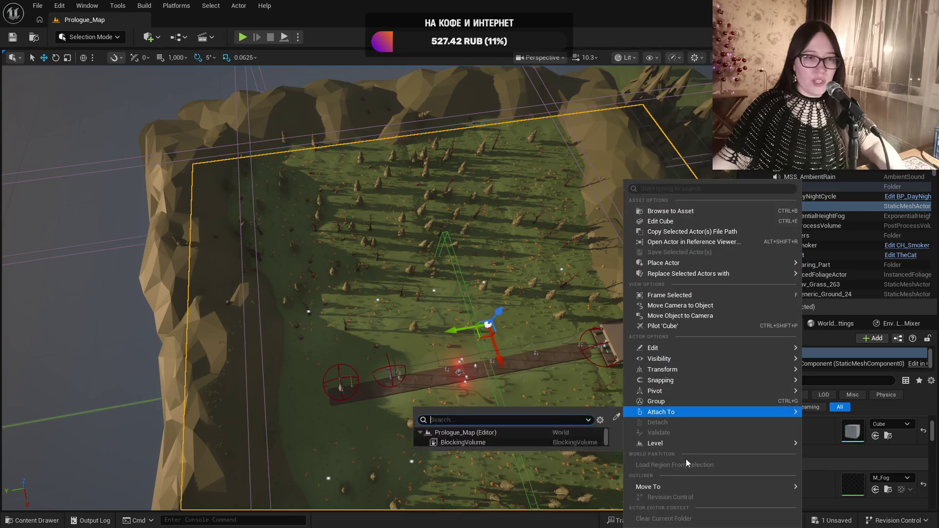
pyautogui.moveTo(681, 486)
pyautogui.scroll(-5, 850, 486)
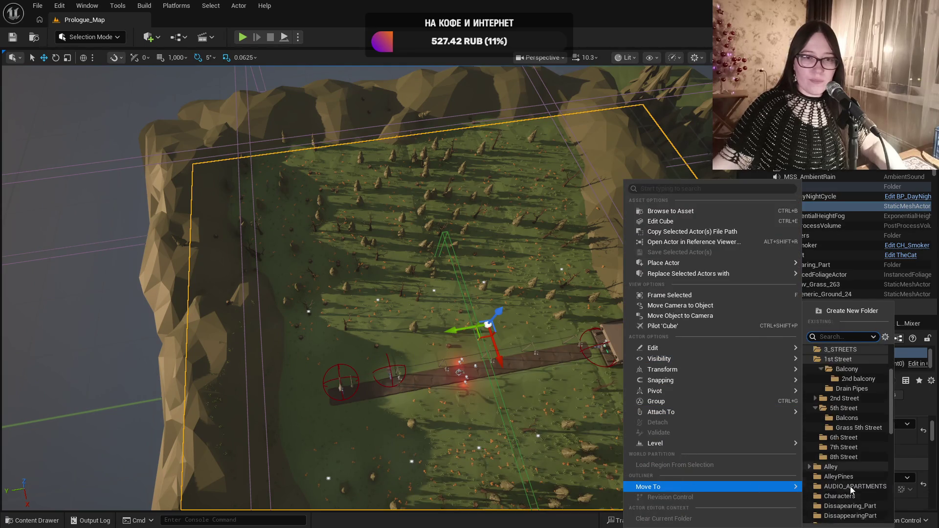
pyautogui.scroll(-6, 850, 486)
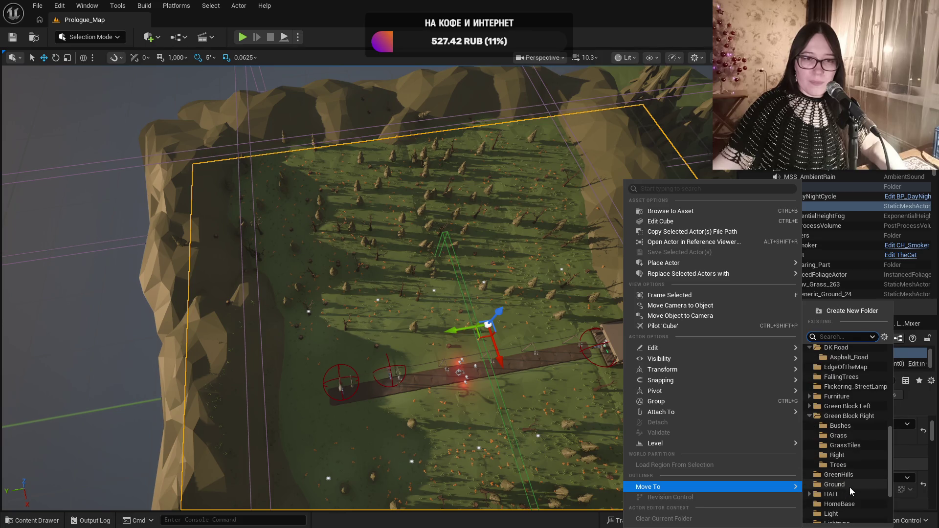
pyautogui.scroll(-3, 850, 487)
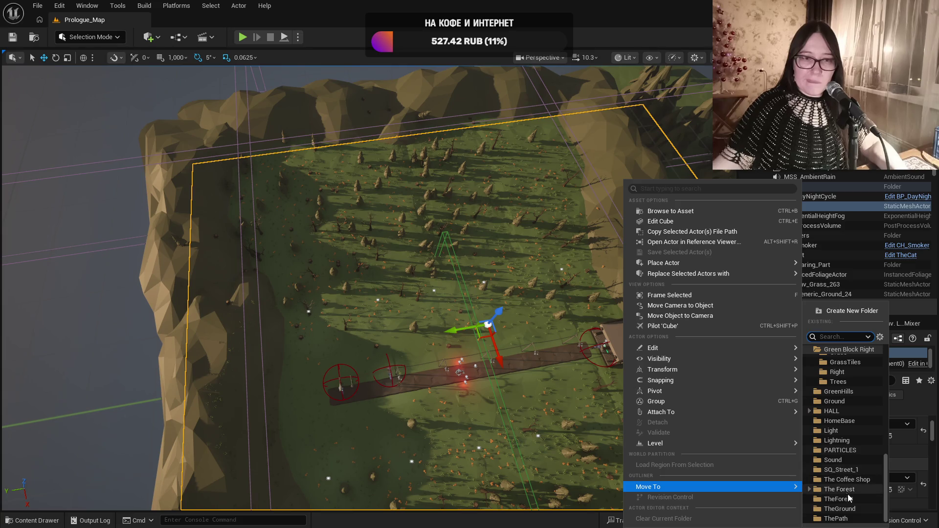
pyautogui.click(844, 500)
pyautogui.moveTo(447, 266); pyautogui.dragTo(609, 278)
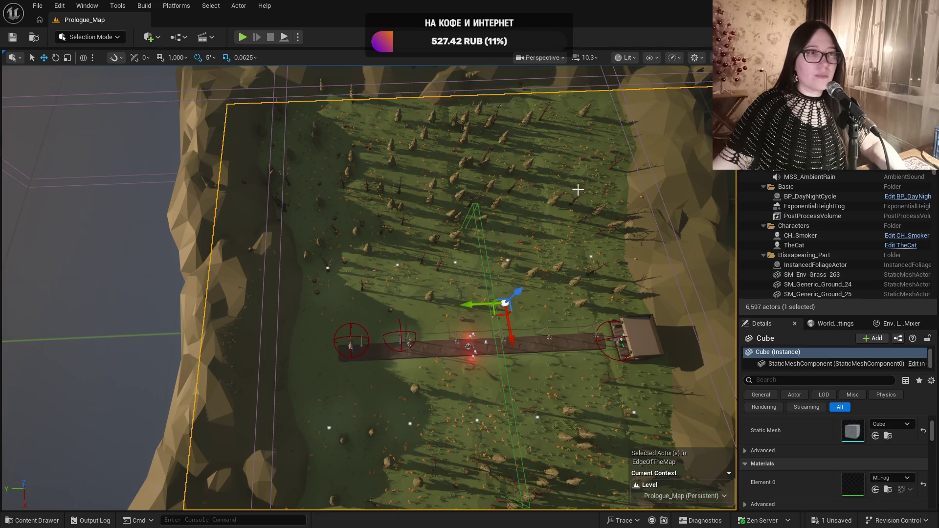
# Rename the Cube actor to SM_ForestFog, save the level, and hide the fog mesh
pyautogui.click(226, 104)
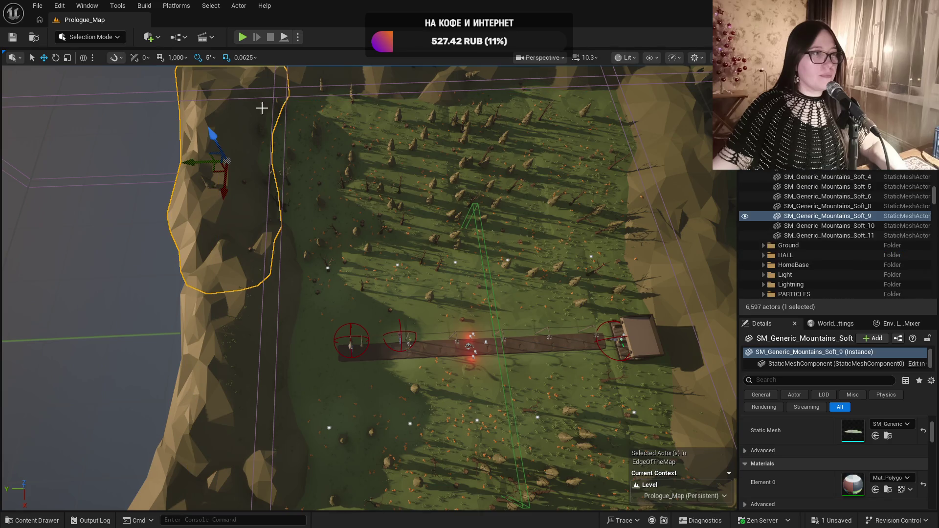
pyautogui.moveTo(286, 131); pyautogui.dragTo(247, 93)
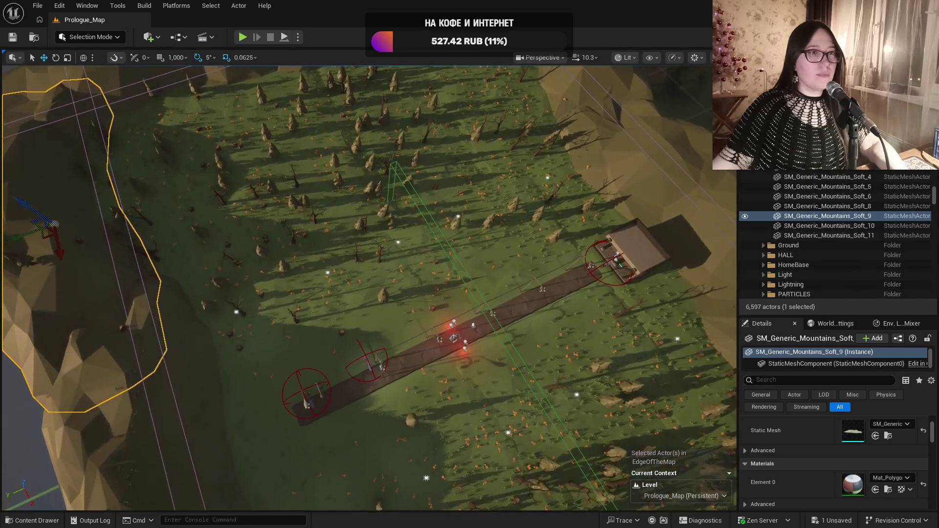
pyautogui.click(514, 215)
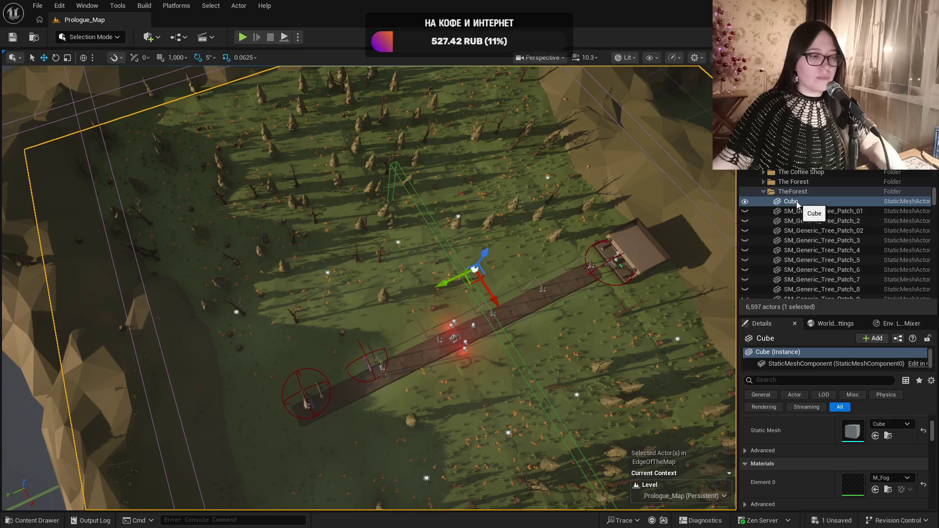
pyautogui.press('F2')
pyautogui.write('T')
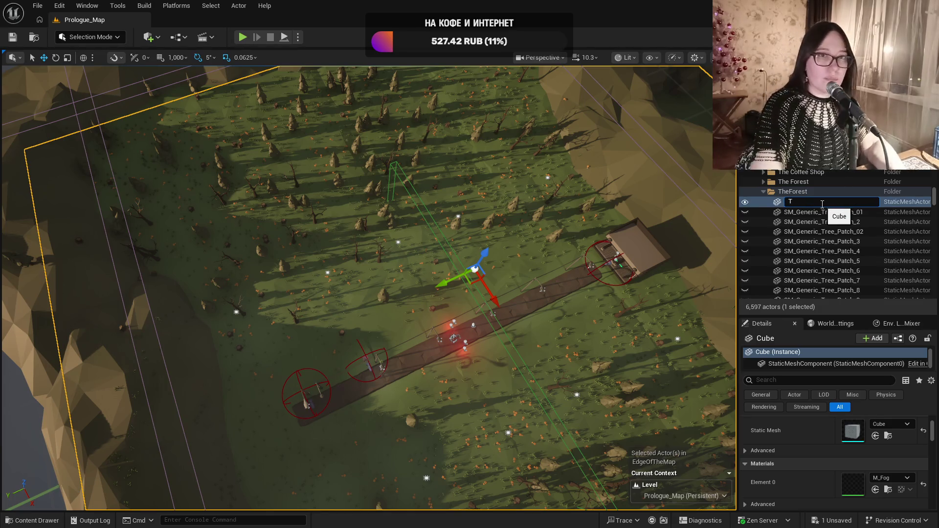
pyautogui.press('BackSpace')
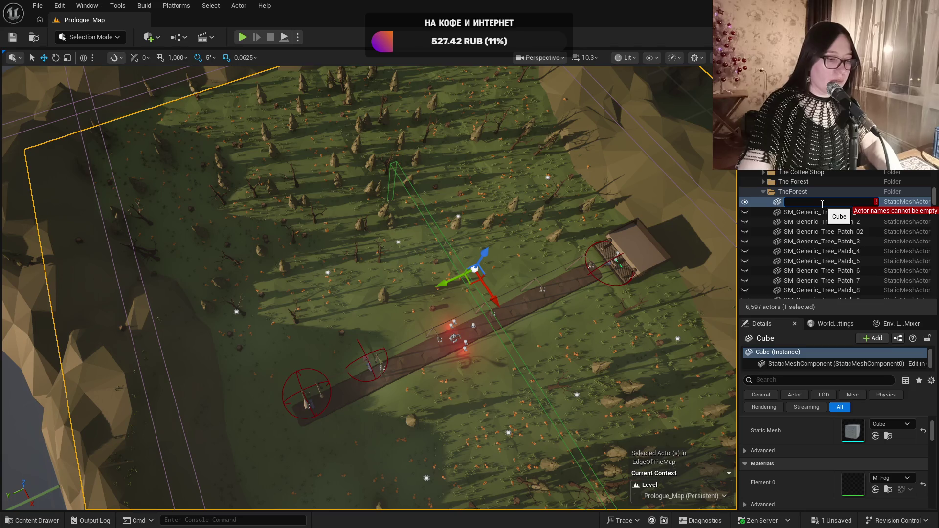
pyautogui.write('Fo')
pyautogui.press('BackSpace')
pyautogui.press('BackSpace')
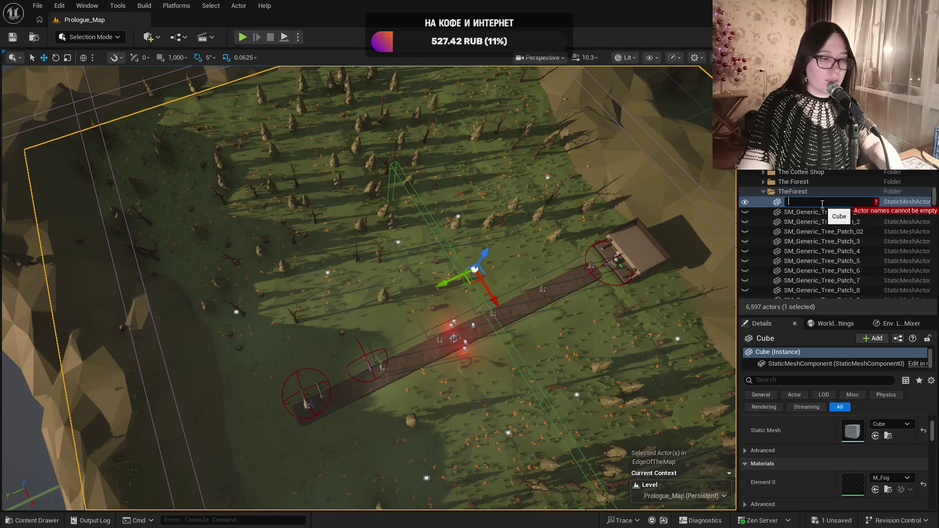
pyautogui.write('SM_F')
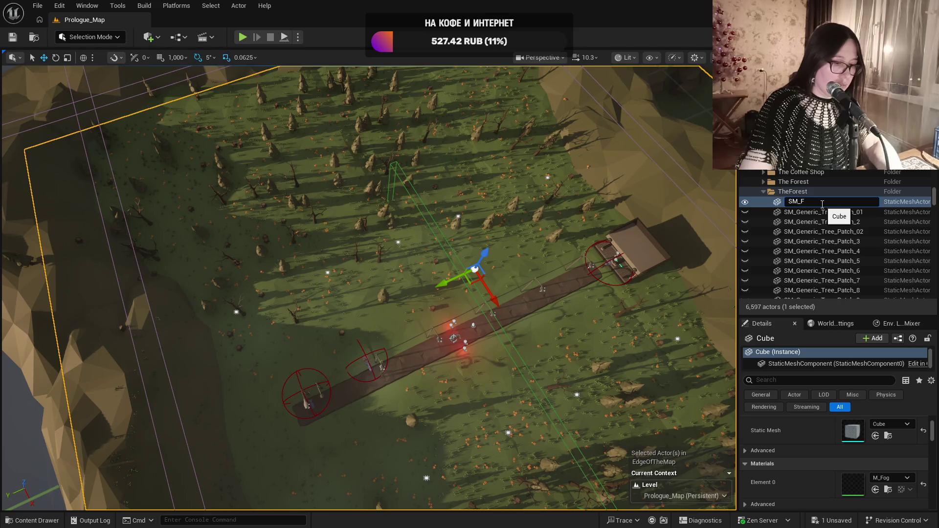
pyautogui.write('orest')
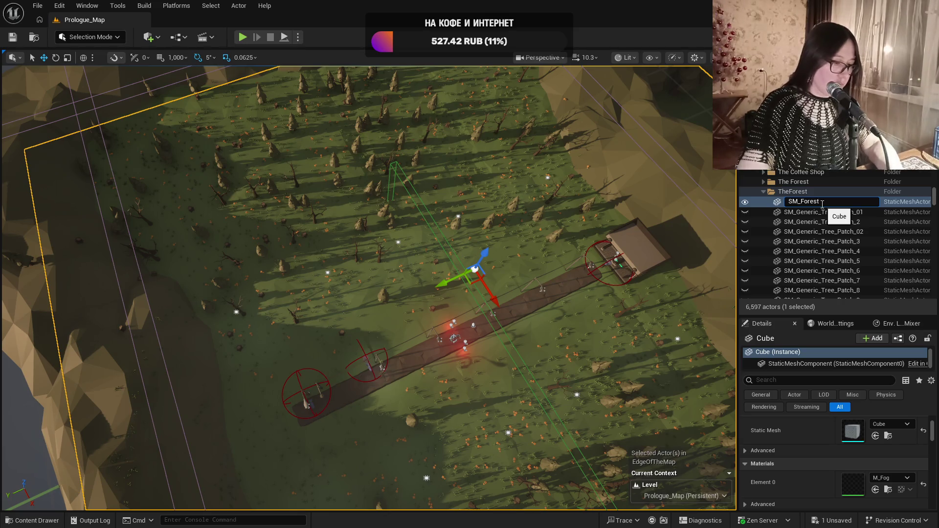
pyautogui.write('Fog')
pyautogui.press('Return')
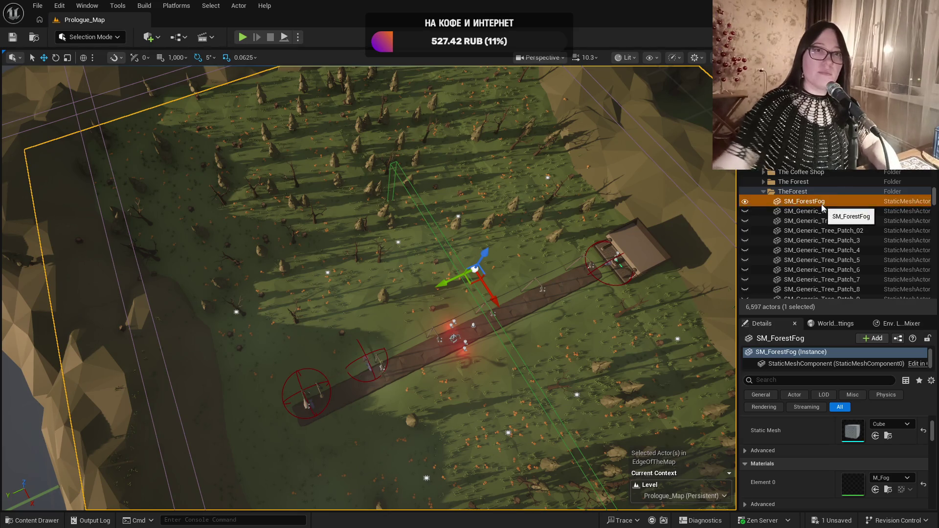
pyautogui.hotkey('ctrl', 's')
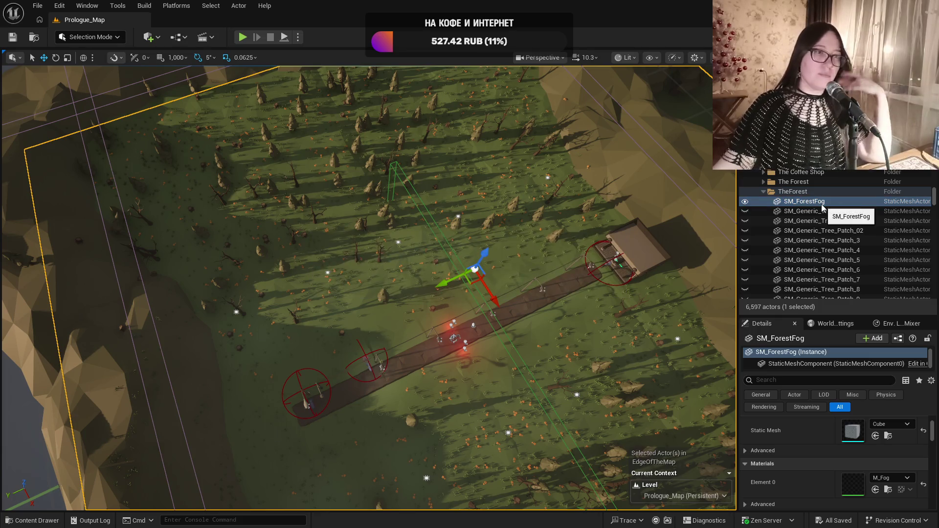
pyautogui.click(745, 201)
# Fly the camera low over the fog-free forest toward the hillside
pyautogui.moveTo(607, 166)
pyautogui.mouseDown()
pyautogui.moveTo(607, 115)
pyautogui.moveTo(597, 145)
pyautogui.moveTo(534, 139)
pyautogui.mouseUp()
pyautogui.scroll(-1, 583, 140)
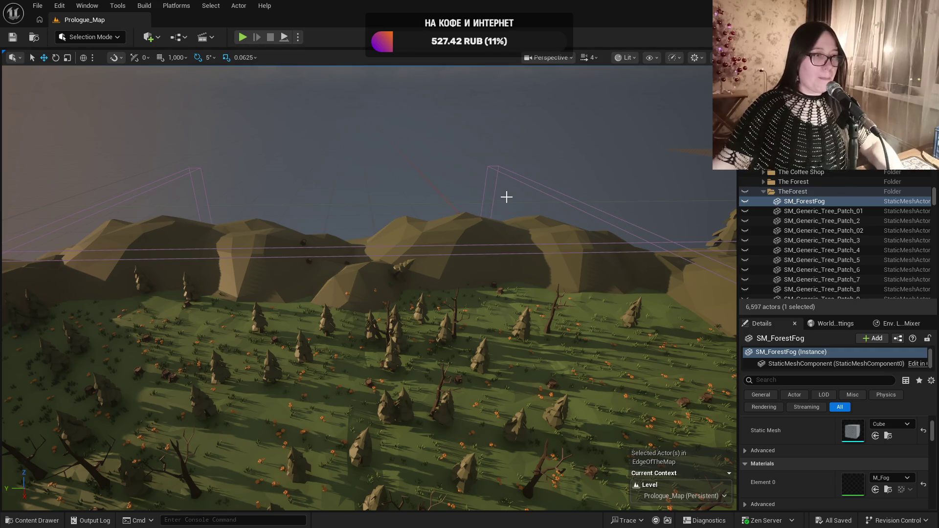
pyautogui.moveTo(506, 197); pyautogui.dragTo(507, 195)
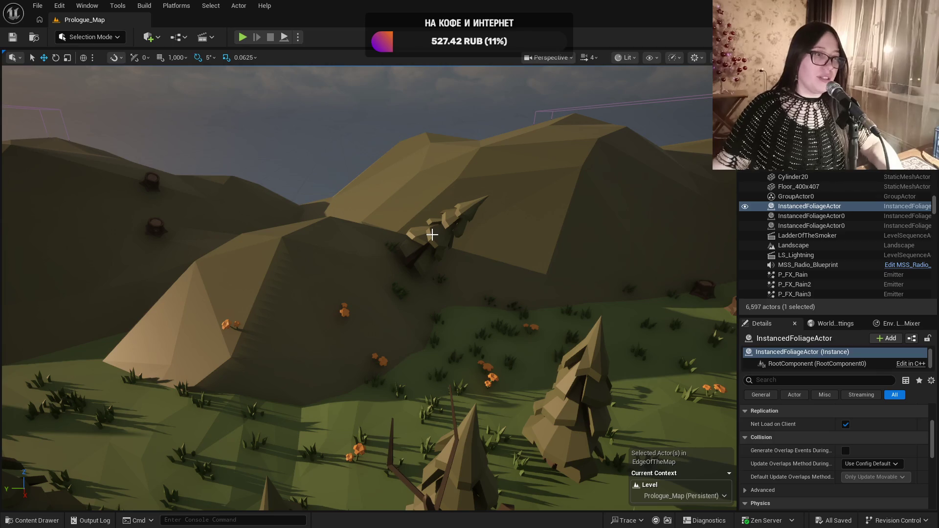
pyautogui.moveTo(456, 230)
pyautogui.mouseDown()
pyautogui.moveTo(457, 188)
pyautogui.moveTo(496, 179)
pyautogui.moveTo(472, 180)
pyautogui.moveTo(487, 179)
pyautogui.moveTo(487, 257)
pyautogui.mouseUp()
pyautogui.scroll(-2, 456, 205)
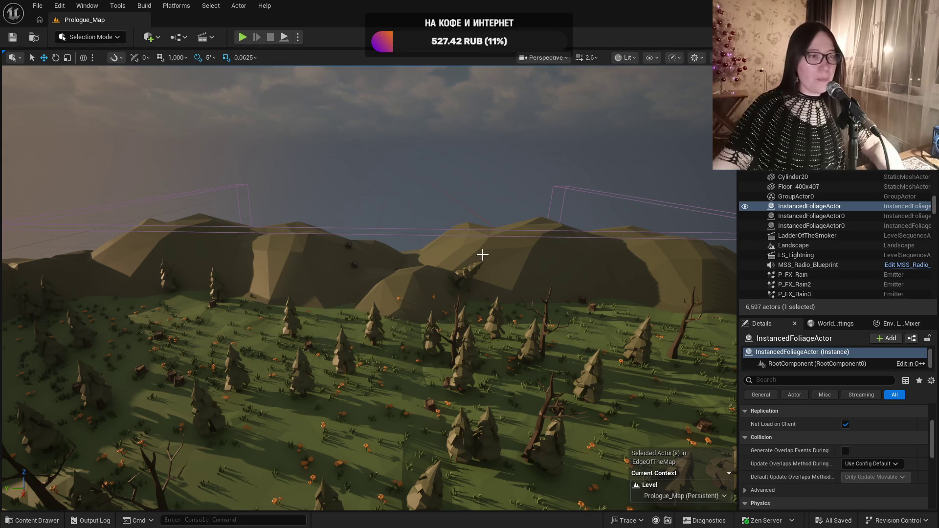
# Select the mountain ridge, then collapse the Trees and Right folders in the Outliner
pyautogui.moveTo(586, 324)
pyautogui.mouseDown()
pyautogui.moveTo(585, 374)
pyautogui.moveTo(561, 401)
pyautogui.moveTo(528, 345)
pyautogui.mouseUp()
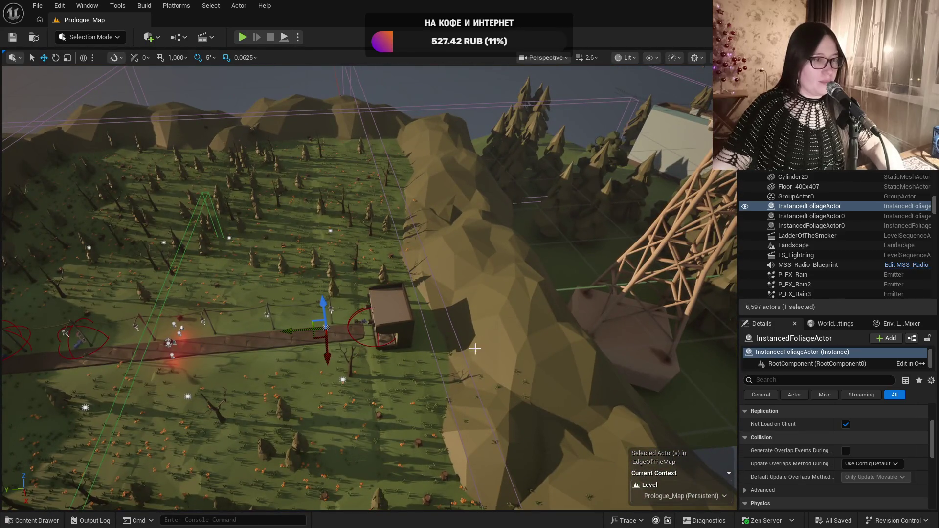
pyautogui.click(514, 283)
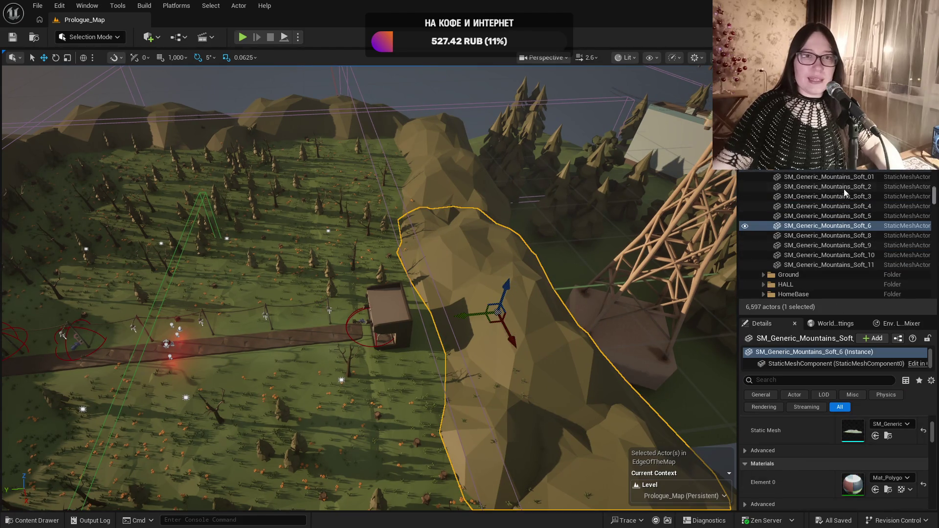
pyautogui.scroll(-5, 831, 235)
pyautogui.click(792, 216)
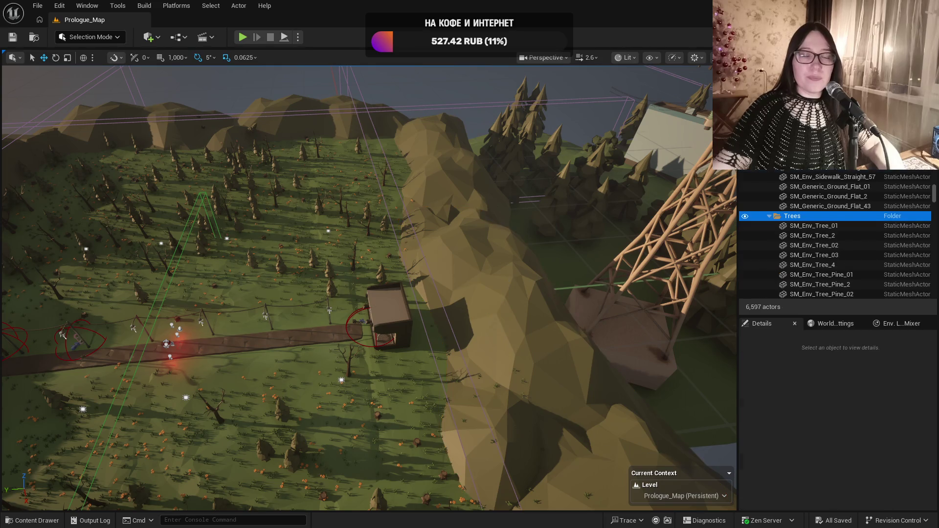
pyautogui.click(770, 216)
pyautogui.scroll(5, 831, 235)
pyautogui.click(791, 216)
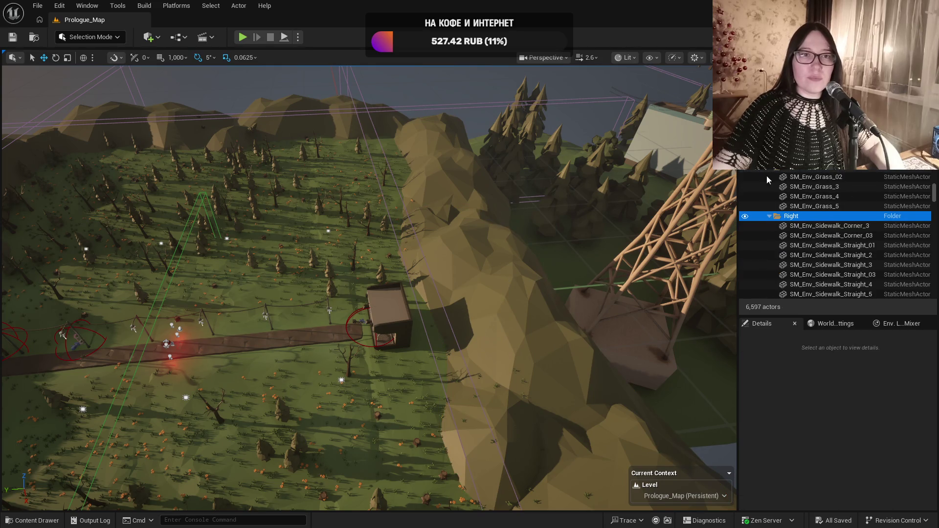
pyautogui.click(770, 216)
# Collapse TheForest folder in the Outliner
pyautogui.scroll(-1, 772, 181)
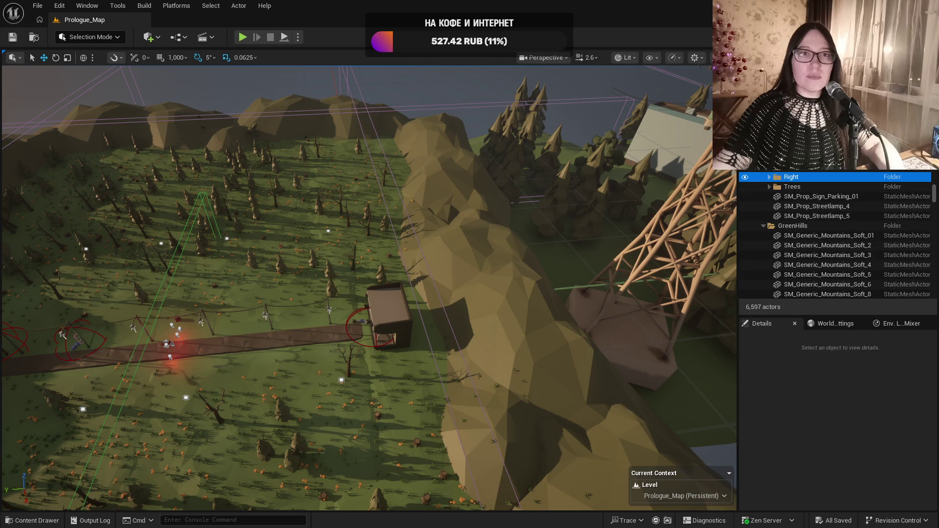
pyautogui.scroll(3, 771, 201)
pyautogui.click(773, 206)
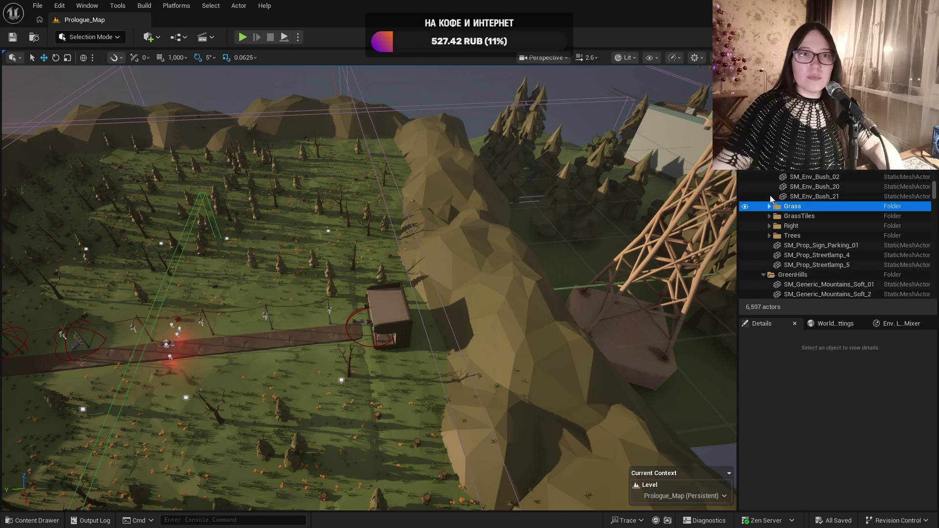
pyautogui.scroll(-2, 832, 235)
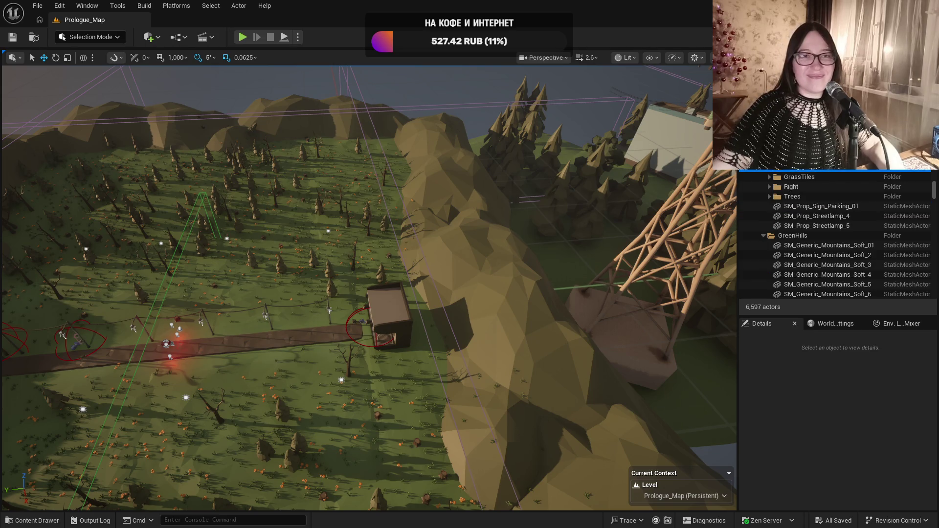
pyautogui.scroll(-4, 831, 235)
pyautogui.scroll(-5, 760, 204)
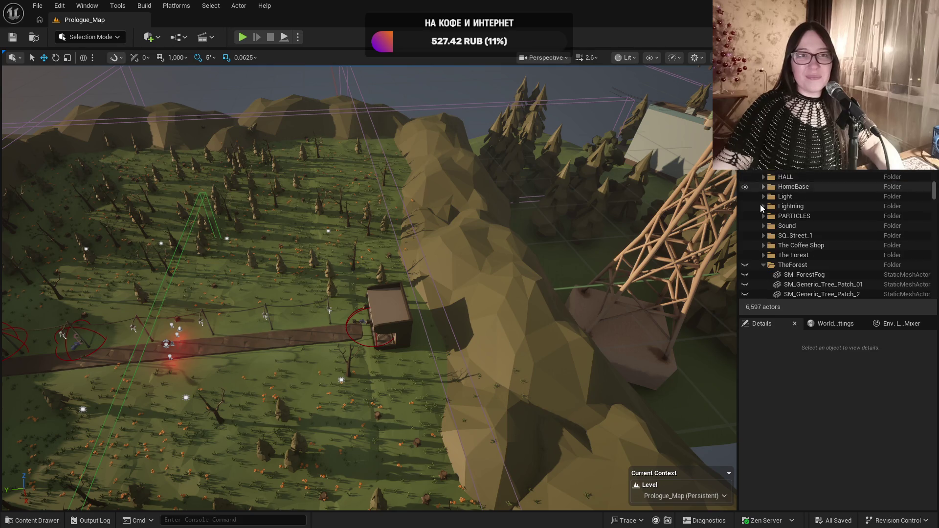
pyautogui.click(765, 265)
pyautogui.scroll(-2, 783, 271)
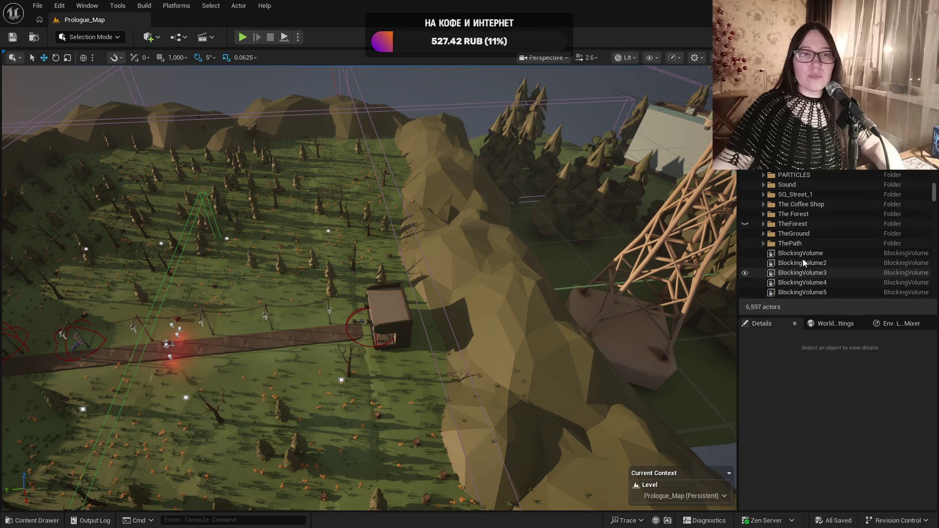
# Fly to the town street and raise BlockingVolume from Z -335.5 to 131.12
pyautogui.doubleClick(801, 253)
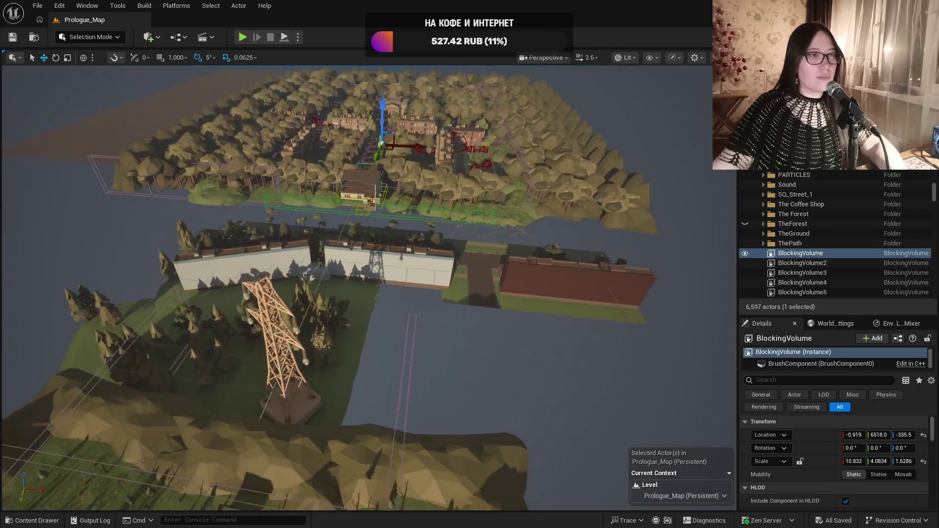
pyautogui.scroll(5, 358, 289)
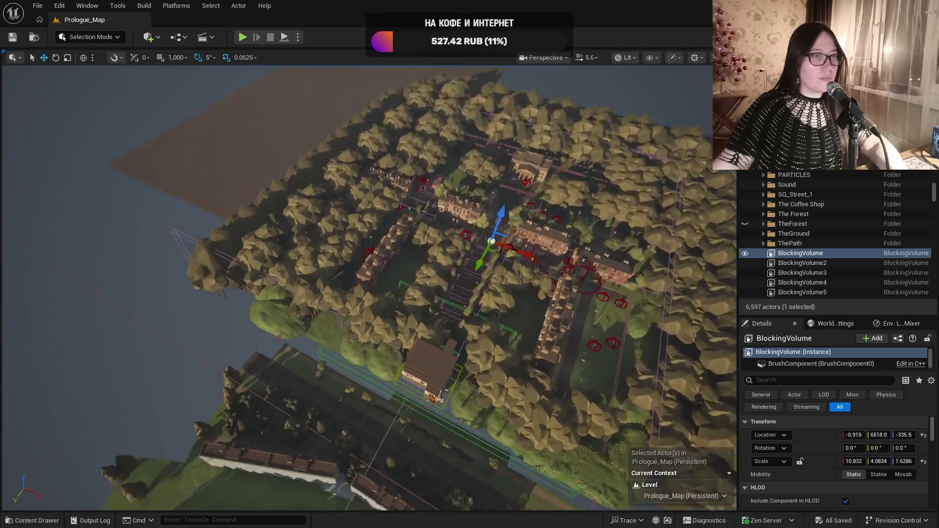
pyautogui.press('w')
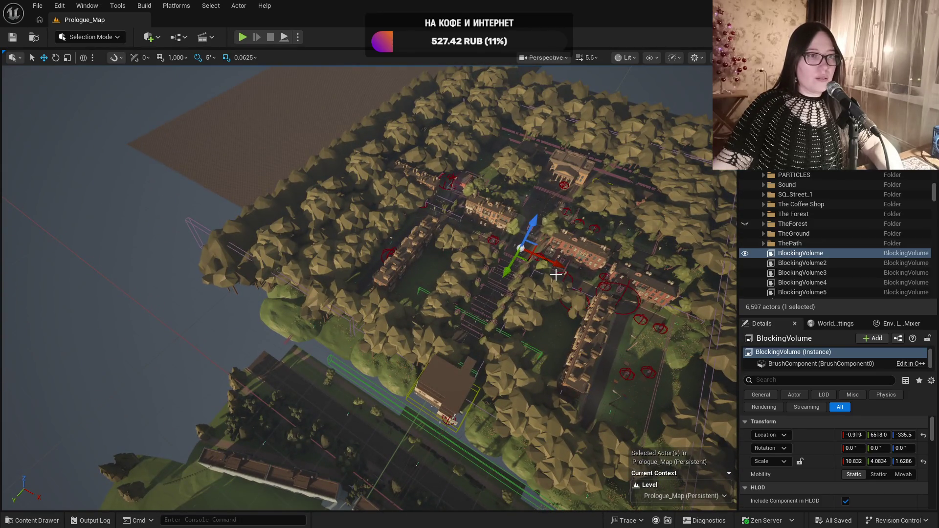
pyautogui.press('w')
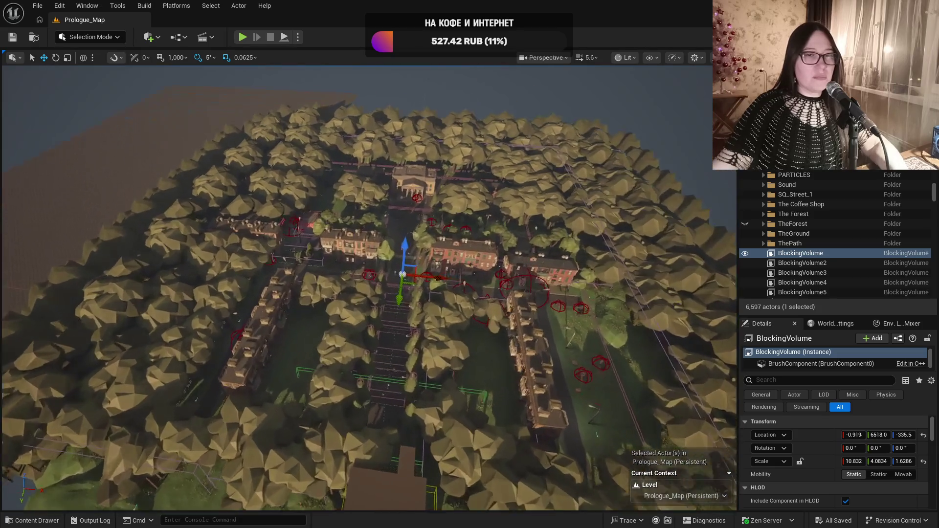
pyautogui.press('w')
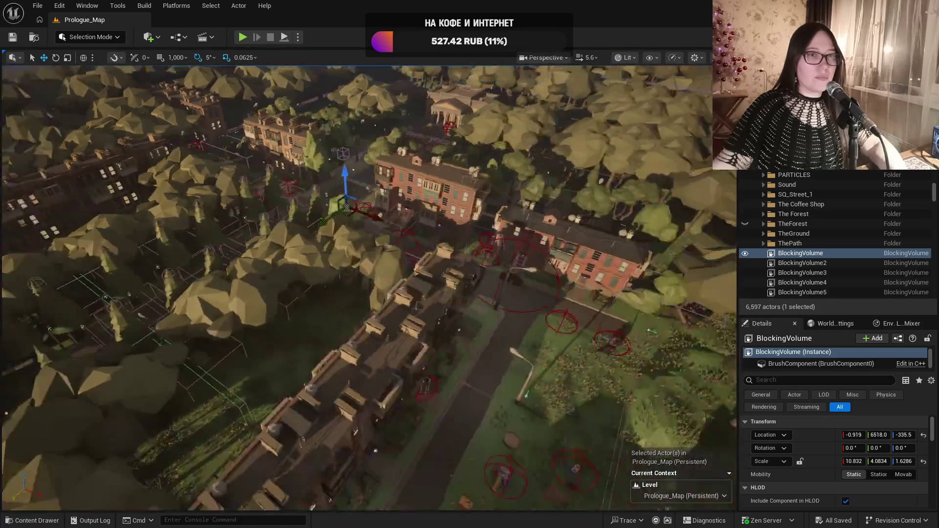
pyautogui.press('w')
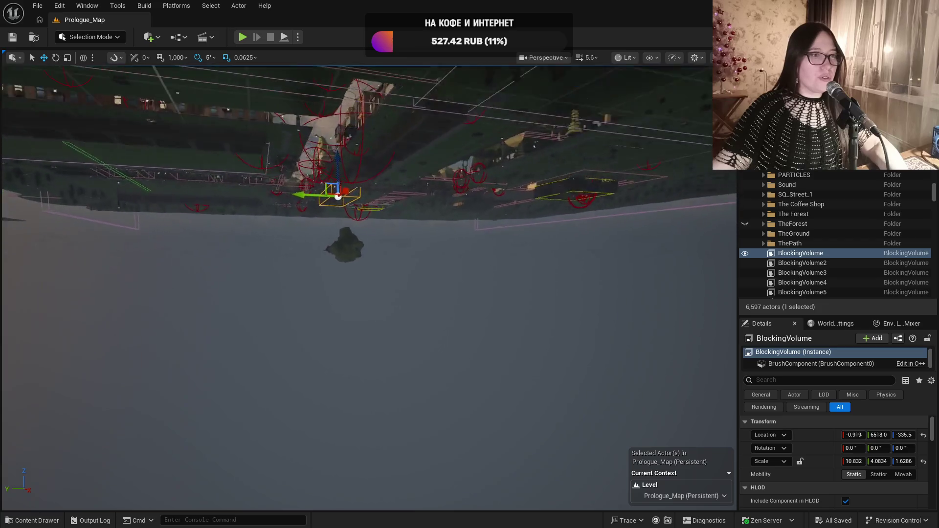
pyautogui.press('e')
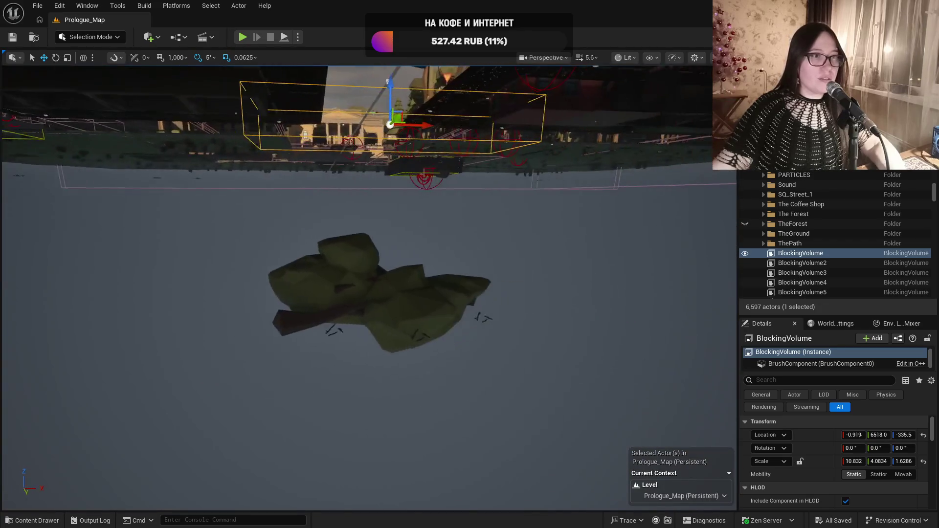
pyautogui.press('s')
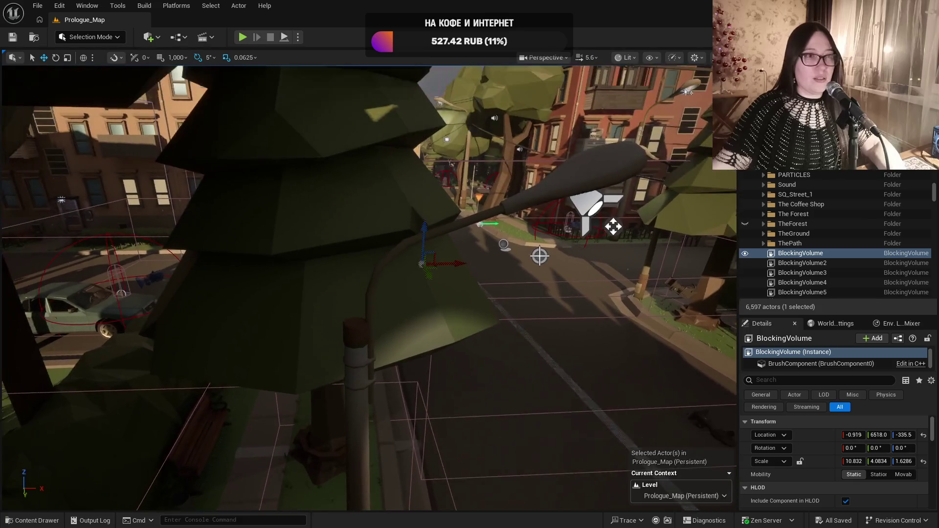
pyautogui.press('w')
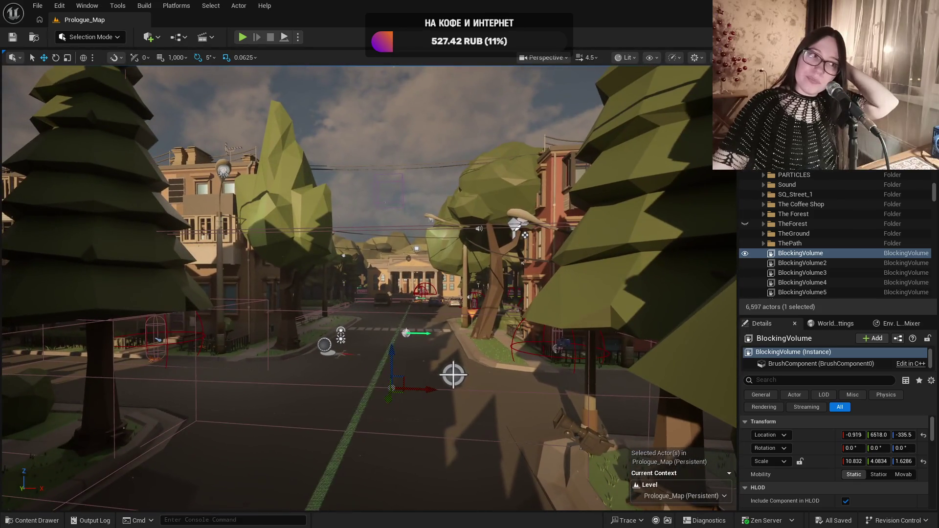
pyautogui.press('e')
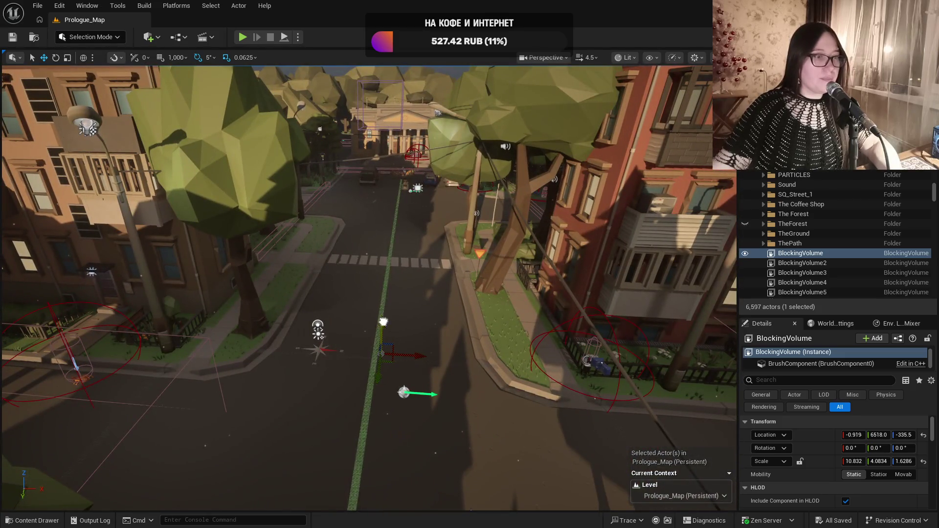
pyautogui.moveTo(384, 322); pyautogui.dragTo(359, 246)
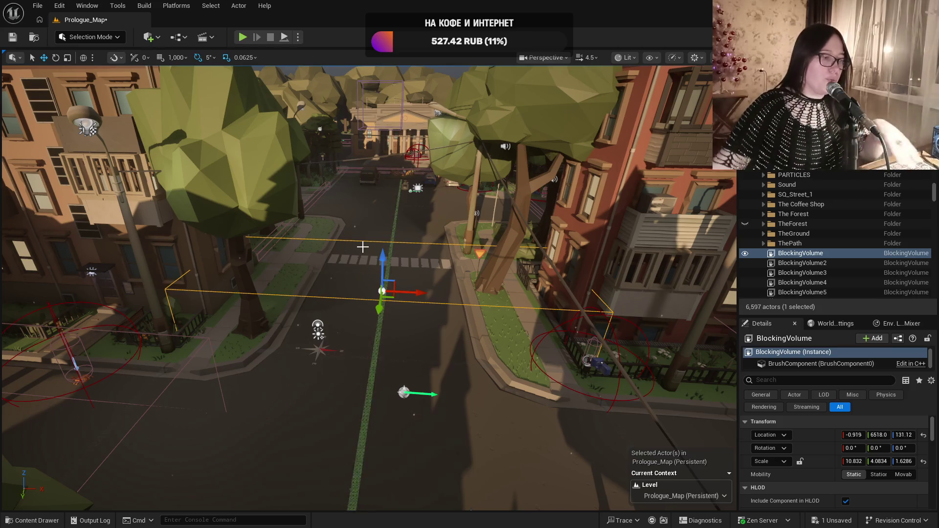
# Frame the 10-actor bush group and lower it onto the street
pyautogui.moveTo(415, 233)
pyautogui.mouseDown()
pyautogui.moveTo(433, 229)
pyautogui.moveTo(399, 267)
pyautogui.mouseUp()
pyautogui.click(455, 307)
pyautogui.scroll(-3, 257, 86)
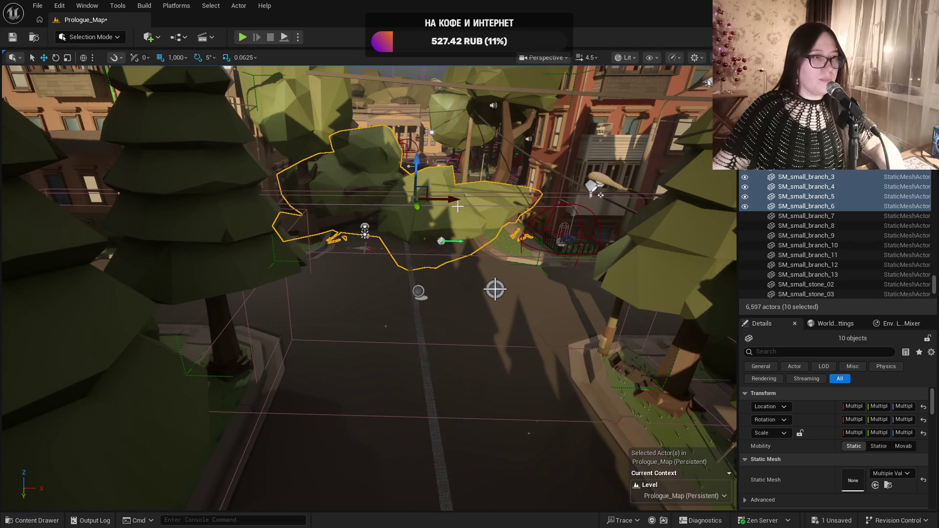
pyautogui.press('f')
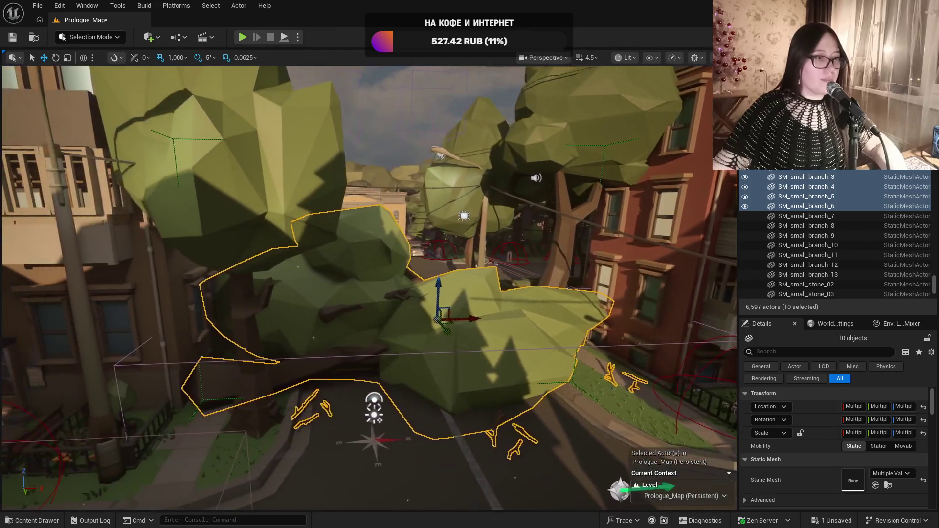
pyautogui.scroll(3, 410, 172)
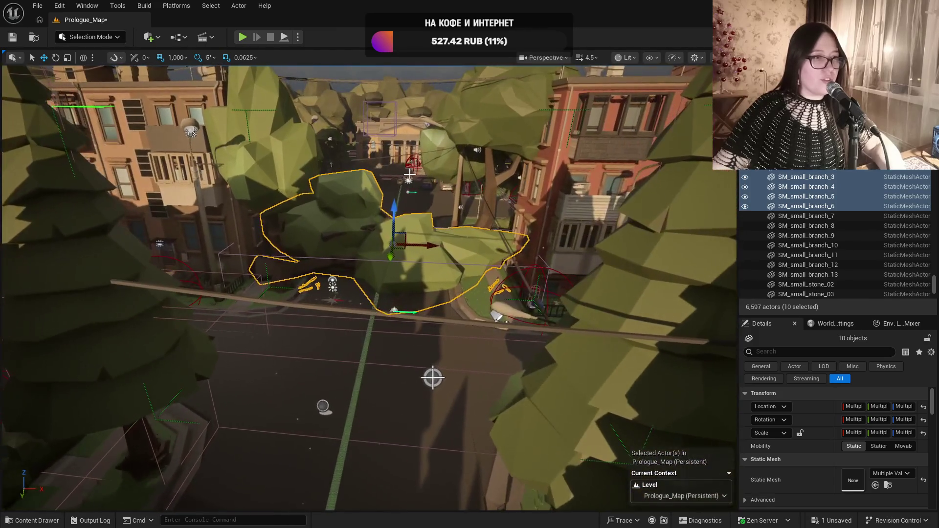
pyautogui.moveTo(394, 232); pyautogui.dragTo(389, 281)
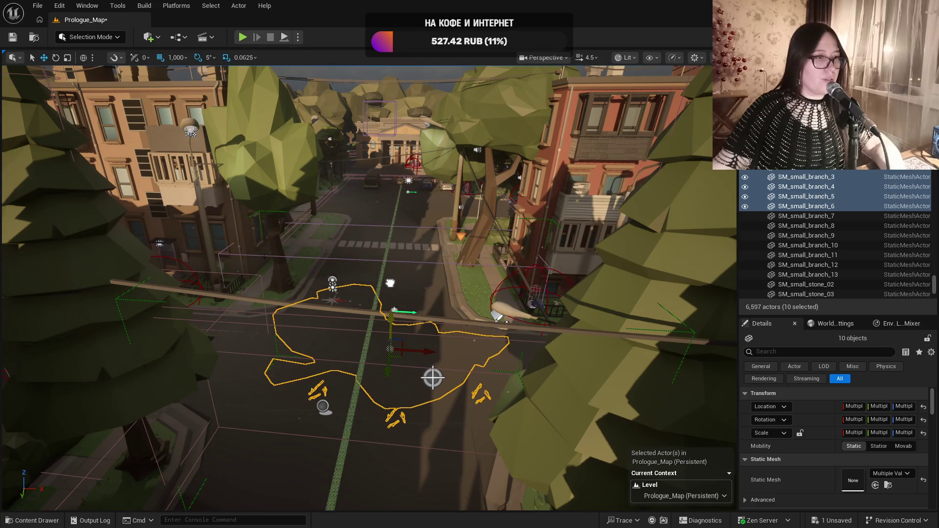
# Lower the road BlockingVolume by 1000 units to Location Z -868.8
pyautogui.click(388, 337)
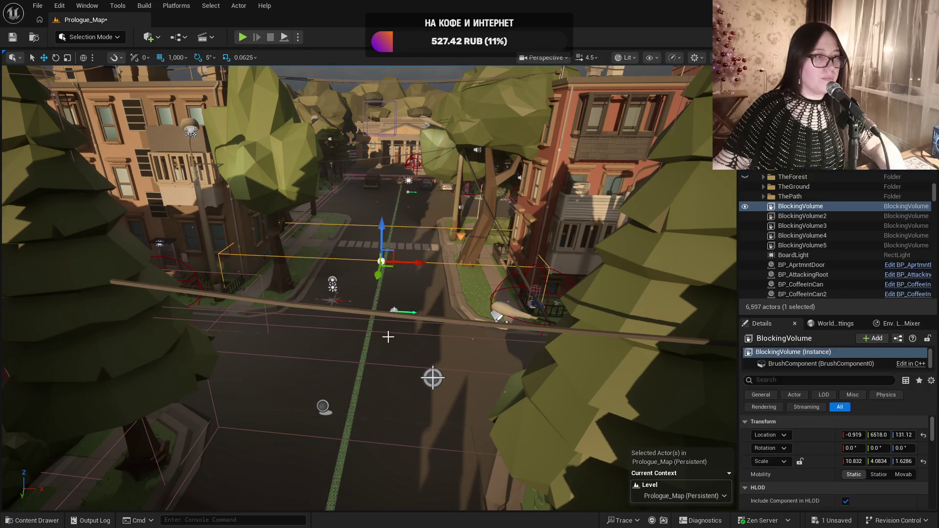
pyautogui.moveTo(384, 230); pyautogui.dragTo(381, 371)
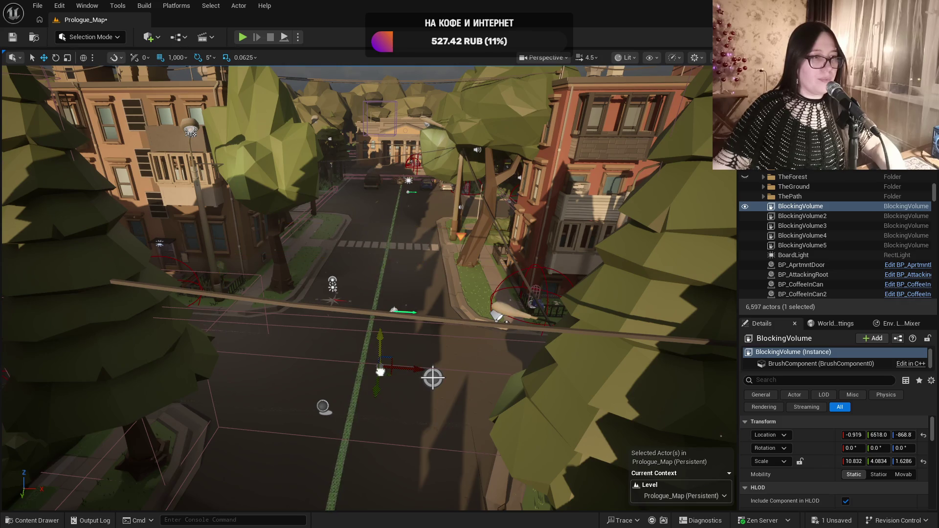
pyautogui.press('f')
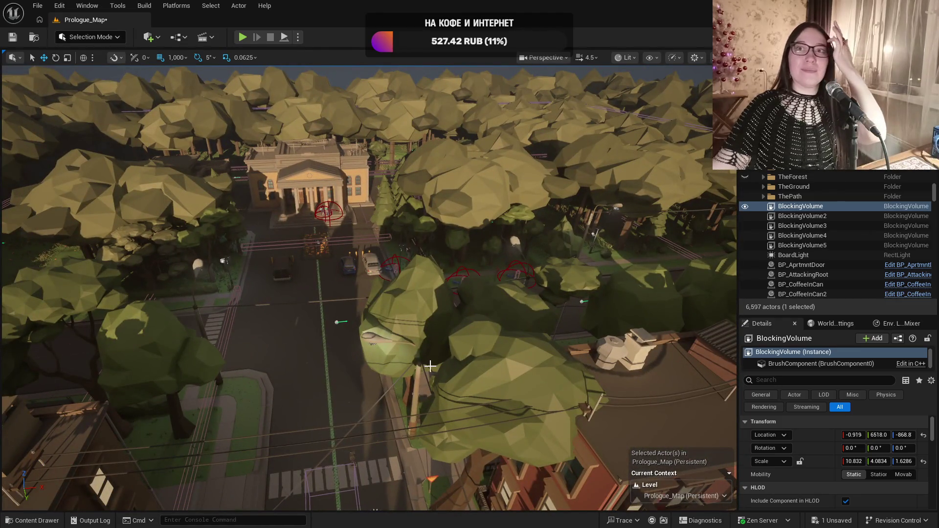
pyautogui.press('f')
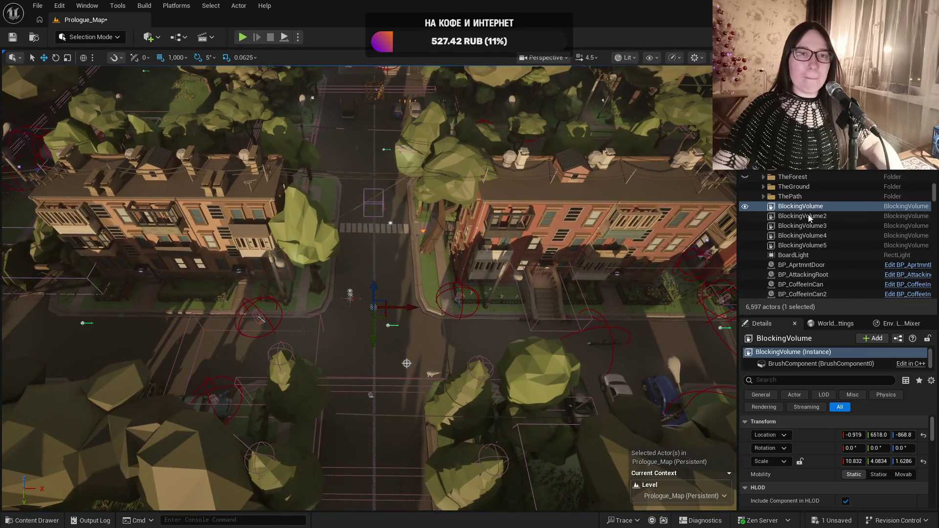
pyautogui.click(808, 216)
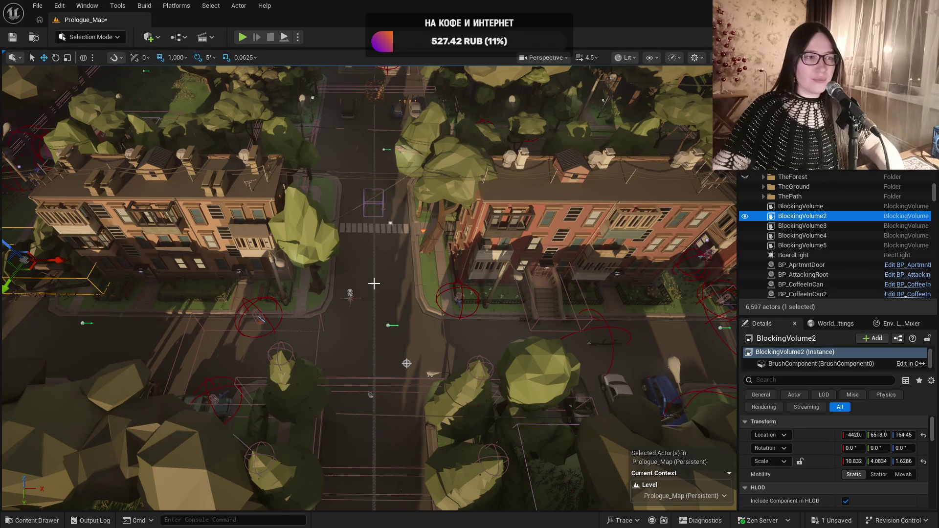
pyautogui.moveTo(407, 364); pyautogui.dragTo(407, 364)
pyautogui.doubleClick(795, 226)
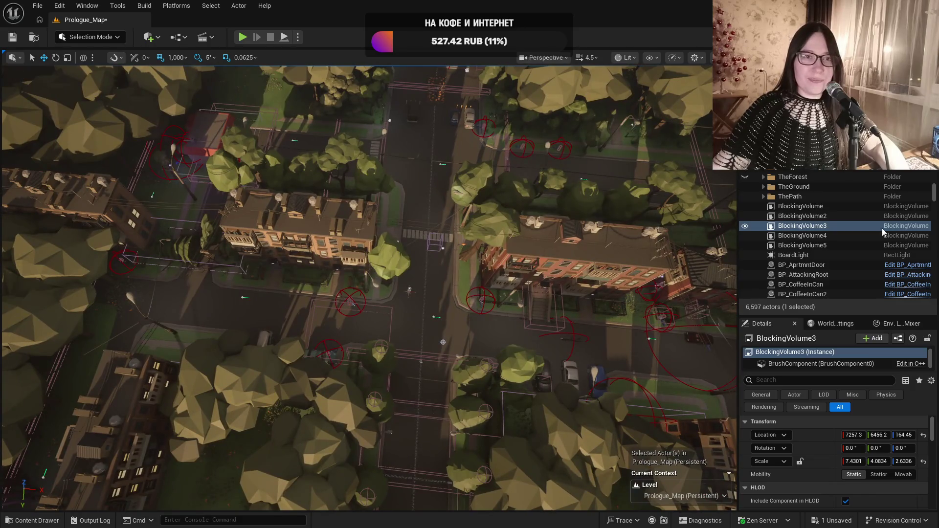
pyautogui.click(851, 236)
pyautogui.moveTo(463, 313); pyautogui.dragTo(501, 315)
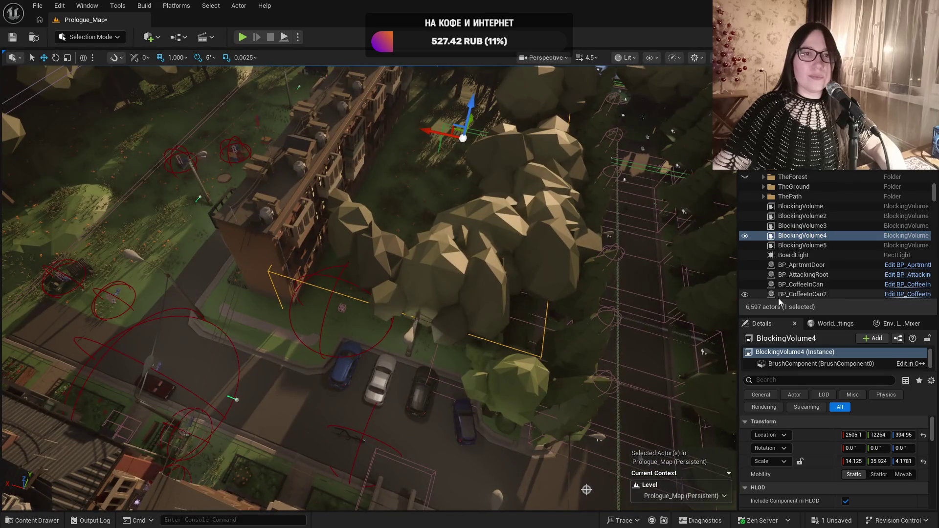
pyautogui.moveTo(447, 325); pyautogui.dragTo(448, 325)
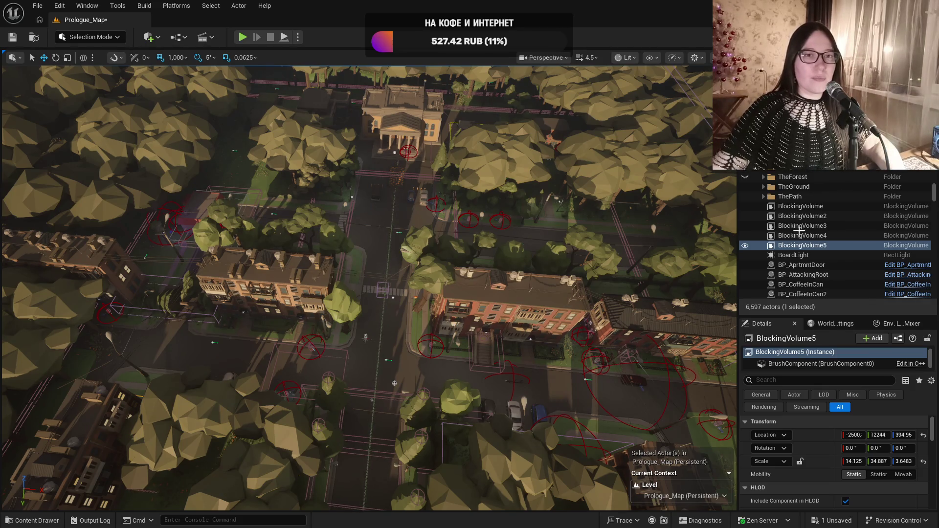
pyautogui.click(818, 207)
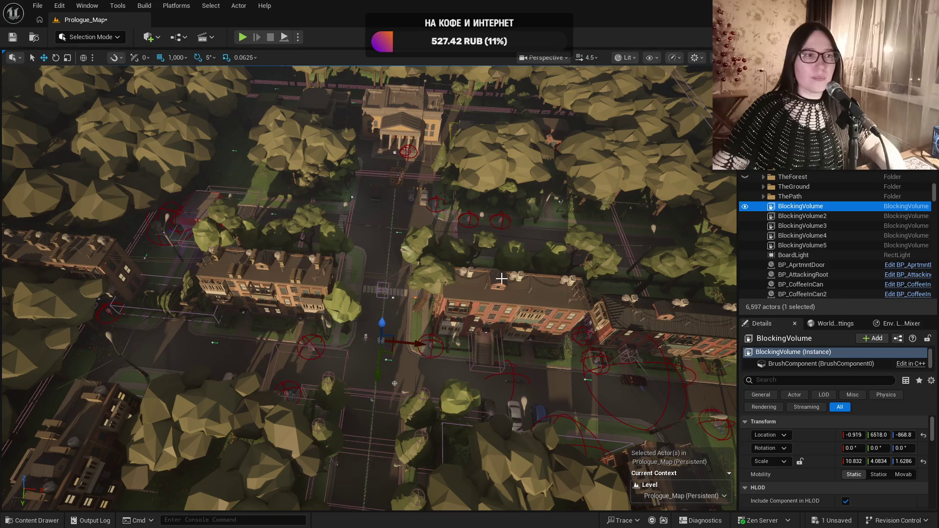
pyautogui.moveTo(502, 279); pyautogui.dragTo(502, 278)
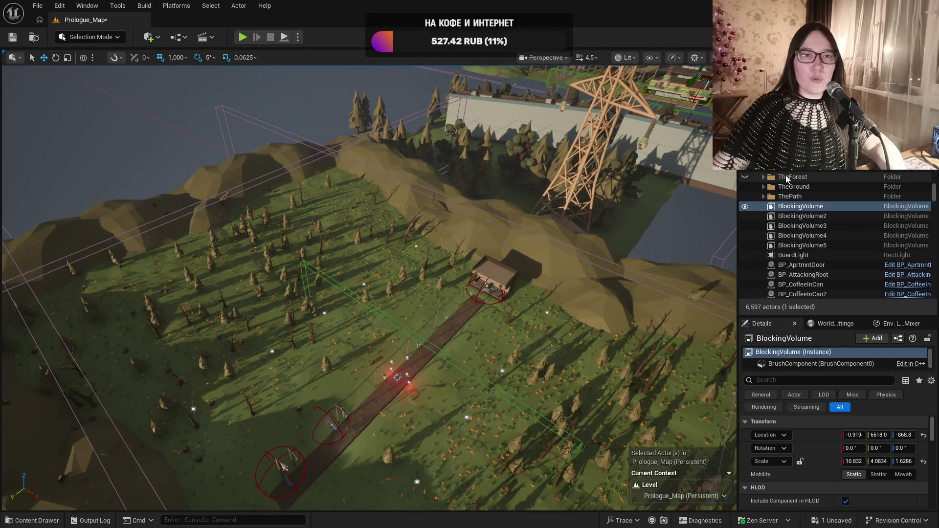
pyautogui.scroll(5, 760, 170)
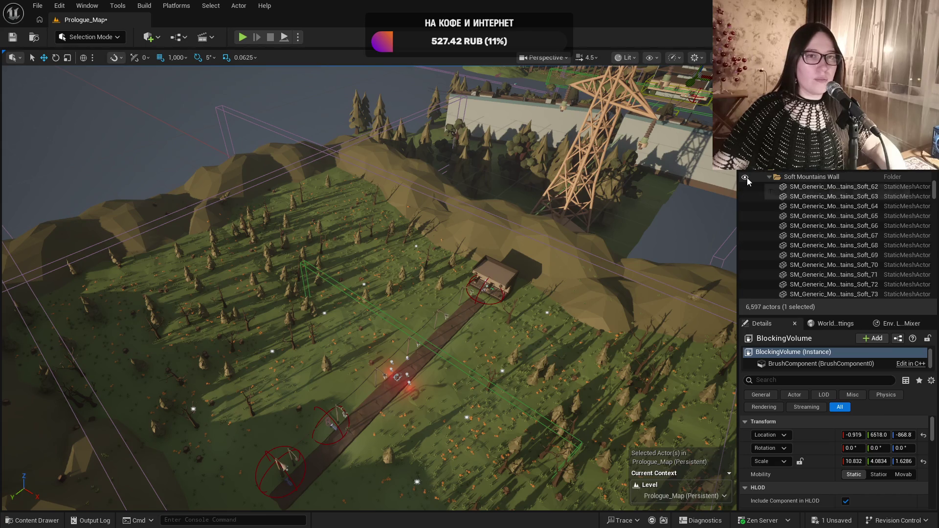
pyautogui.moveTo(502, 278); pyautogui.dragTo(501, 278)
pyautogui.moveTo(731, 234); pyautogui.dragTo(730, 234)
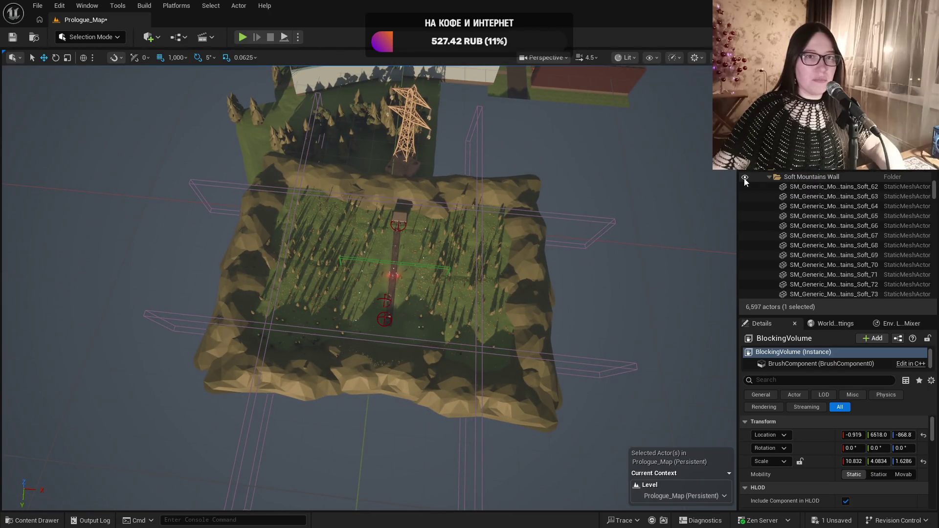
pyautogui.click(797, 178)
pyautogui.rightClick(797, 178)
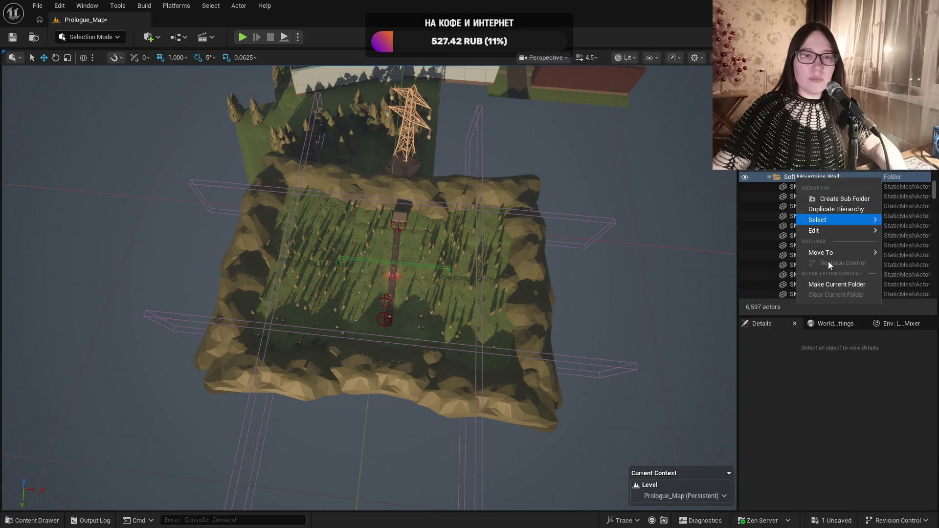
pyautogui.moveTo(839, 221)
pyautogui.click(756, 236)
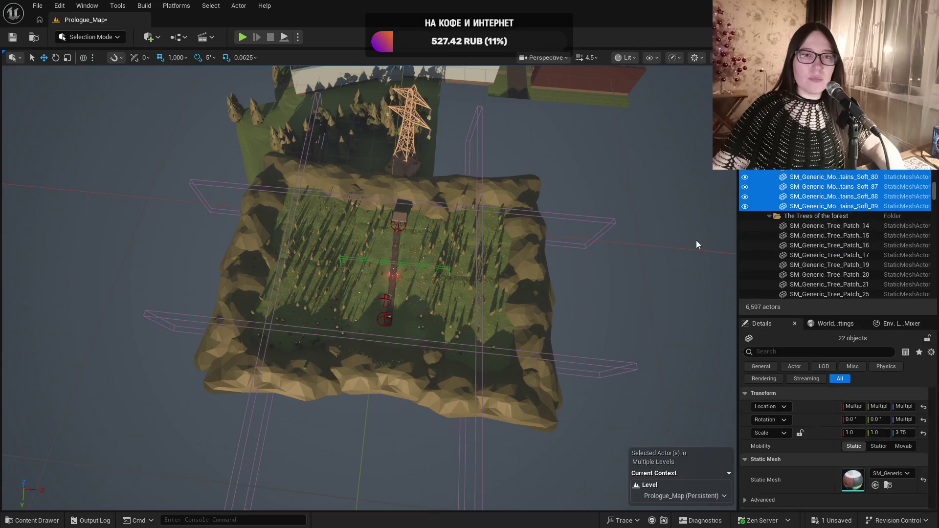
pyautogui.press('f')
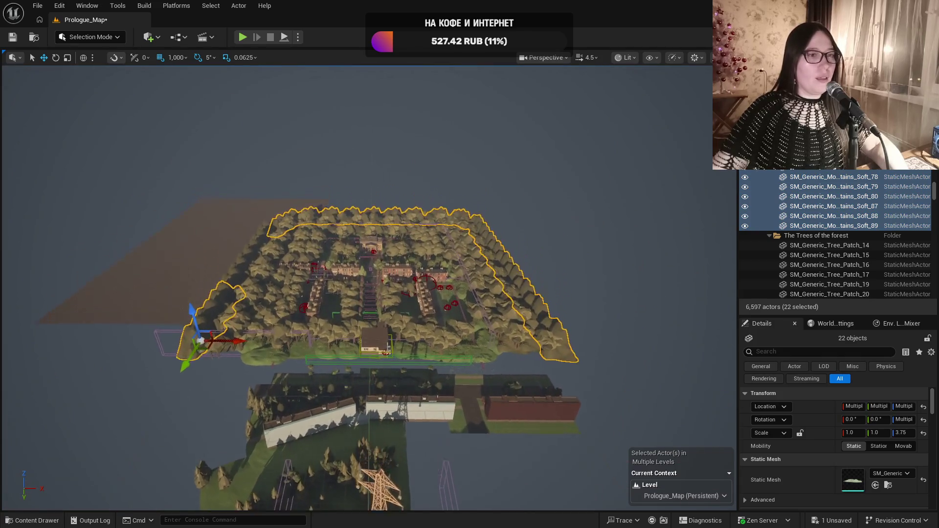
pyautogui.scroll(5, 372, 283)
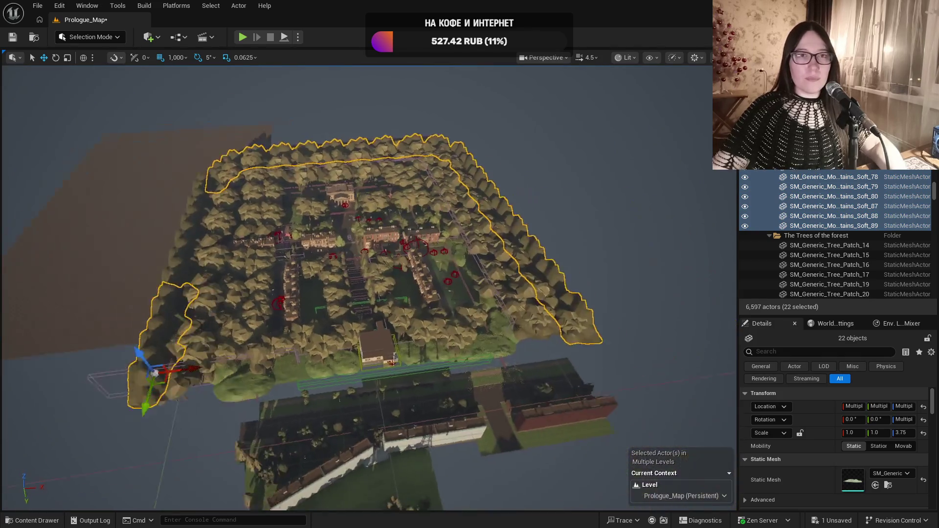
pyautogui.scroll(5, 358, 289)
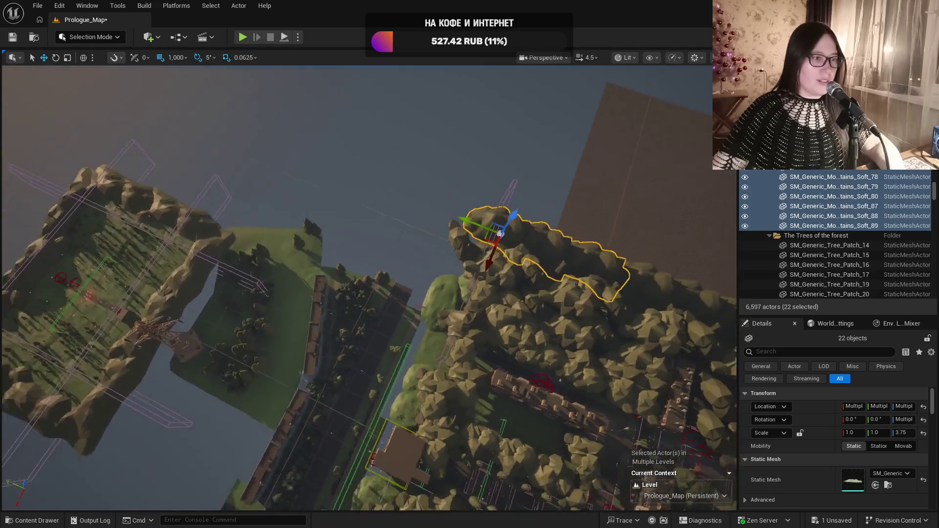
pyautogui.press('f')
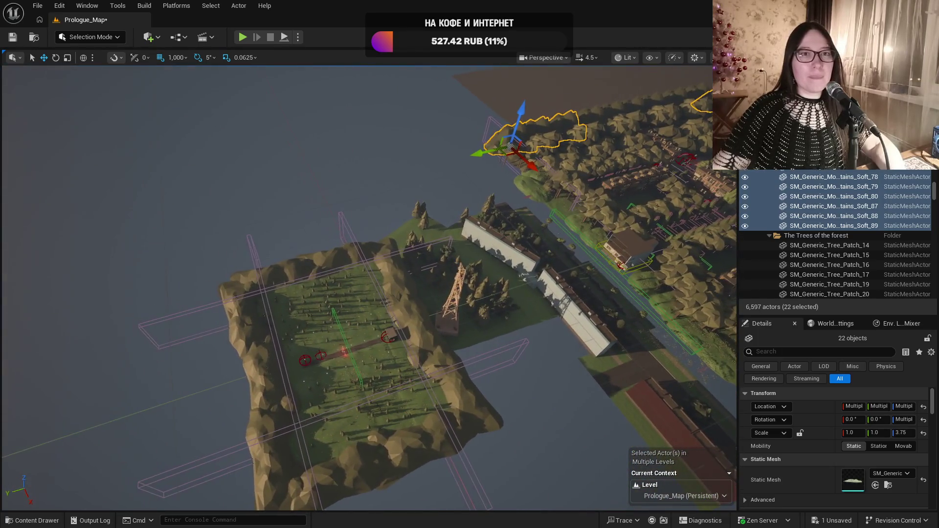
pyautogui.scroll(5, 799, 200)
pyautogui.click(799, 197)
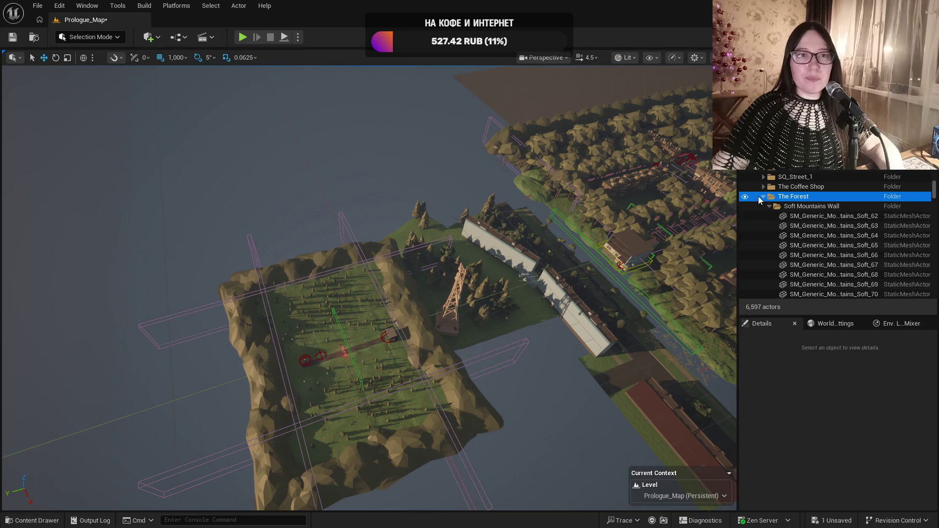
# Collapse The Forest folder and rename the TheForest folder to The_Deep_Forest
pyautogui.click(762, 196)
pyautogui.click(781, 207)
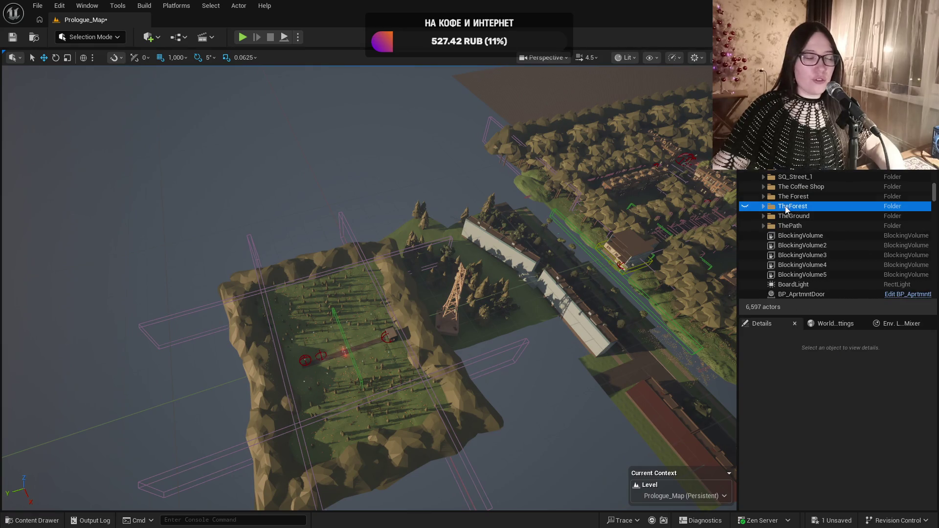
pyautogui.press('F2')
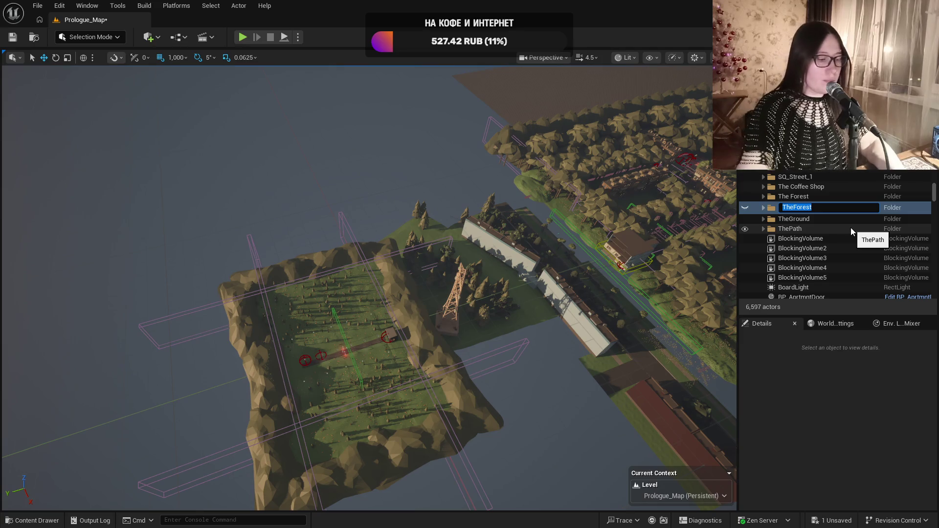
pyautogui.write('The')
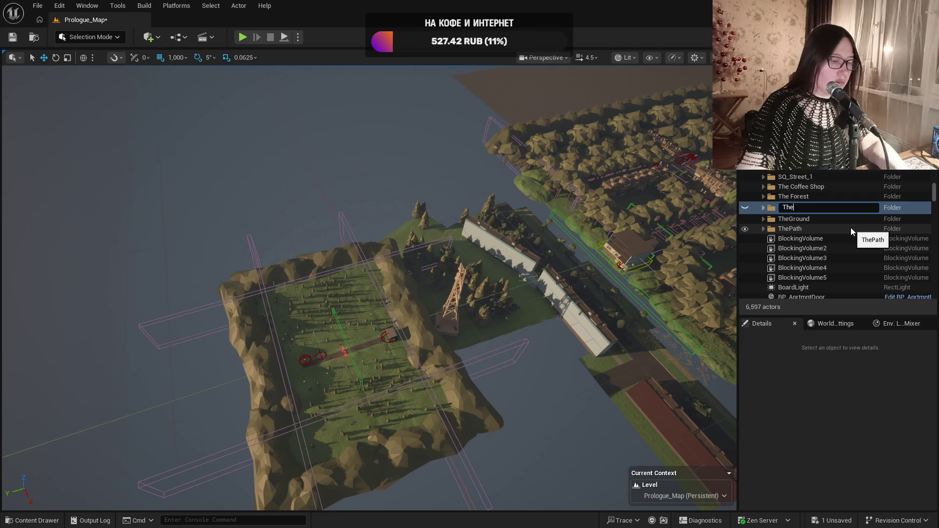
pyautogui.write('_Deep')
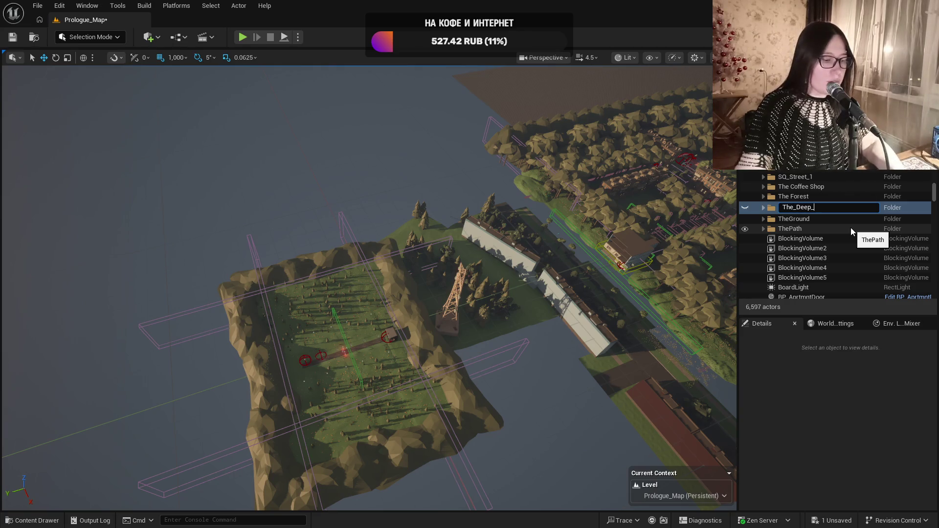
pyautogui.write('_Forest')
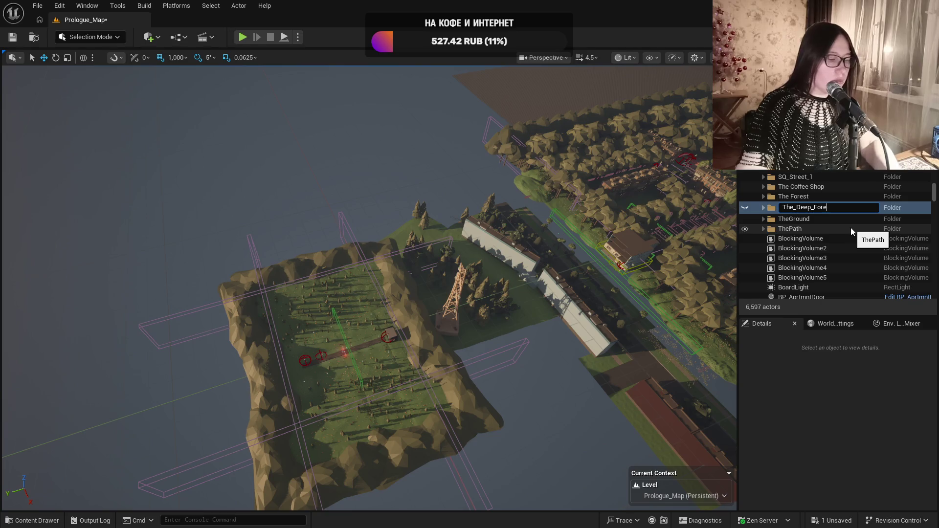
pyautogui.press('Return')
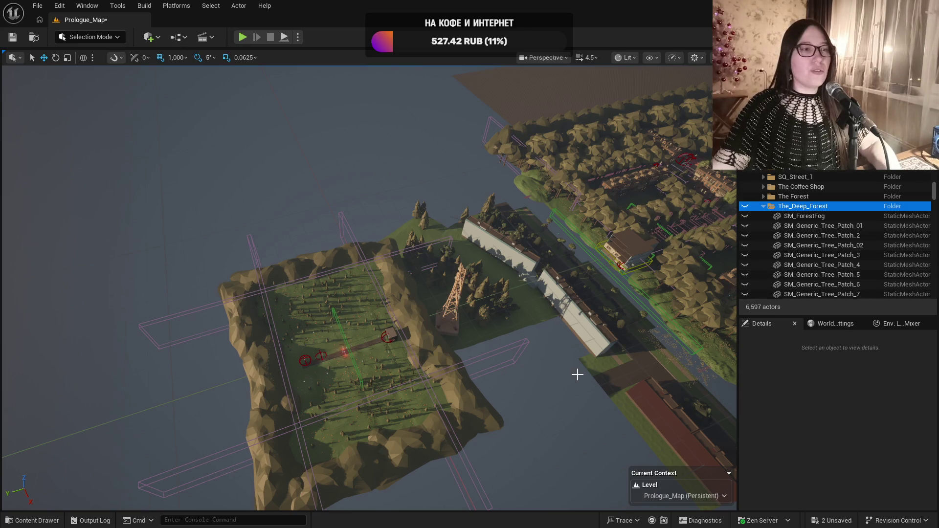
pyautogui.moveTo(543, 367); pyautogui.dragTo(543, 397)
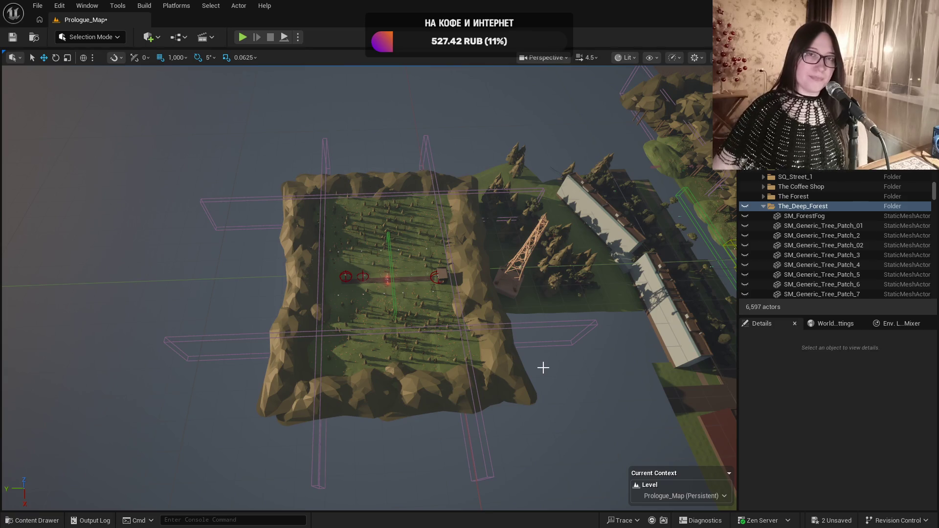
# Orbit the view over the forest island to bring the pylon and buildings into frame
pyautogui.moveTo(544, 367)
pyautogui.mouseDown()
pyautogui.moveTo(543, 343)
pyautogui.moveTo(544, 361)
pyautogui.mouseUp()
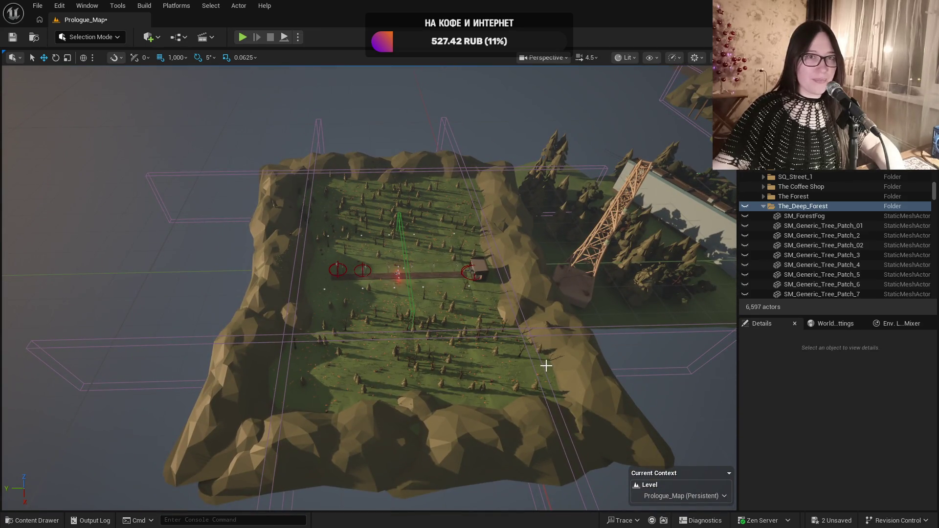
pyautogui.moveTo(588, 333)
pyautogui.mouseDown()
pyautogui.moveTo(538, 334)
pyautogui.moveTo(538, 362)
pyautogui.mouseUp()
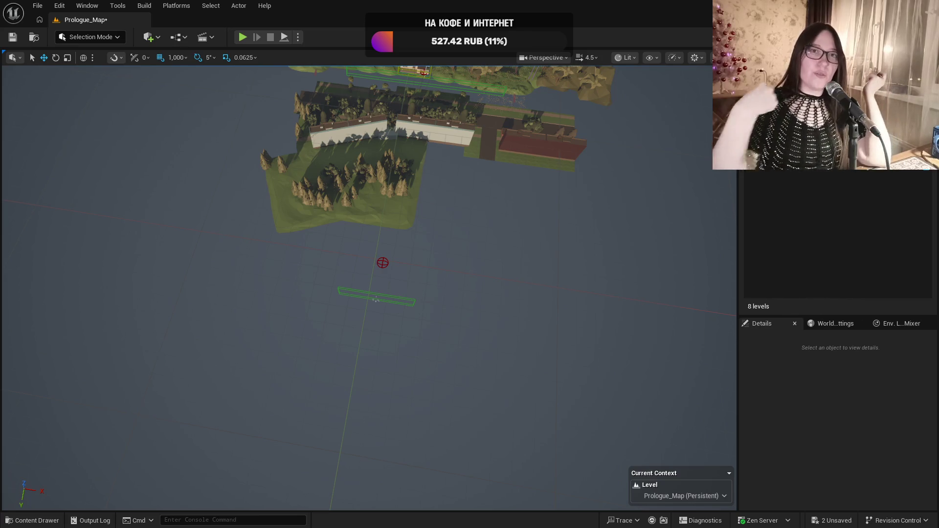
pyautogui.scroll(-5, 239, 297)
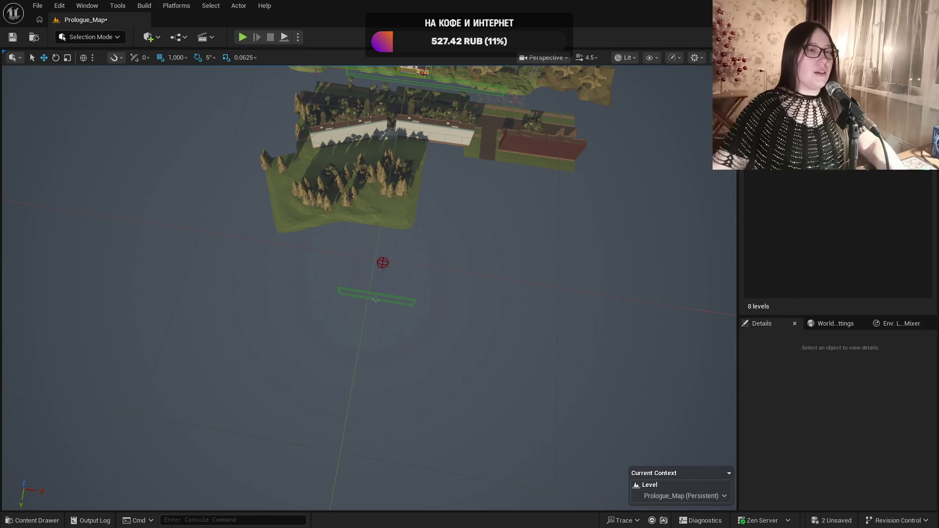
pyautogui.moveTo(418, 318); pyautogui.dragTo(418, 416)
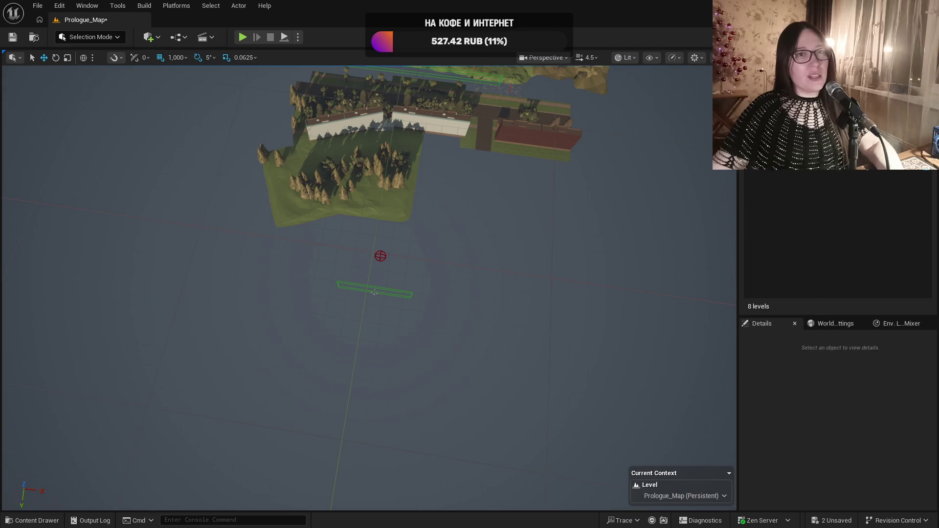
pyautogui.moveTo(508, 222); pyautogui.dragTo(707, 188)
pyautogui.moveTo(474, 315); pyautogui.dragTo(426, 315)
pyautogui.moveTo(663, 271); pyautogui.dragTo(662, 271)
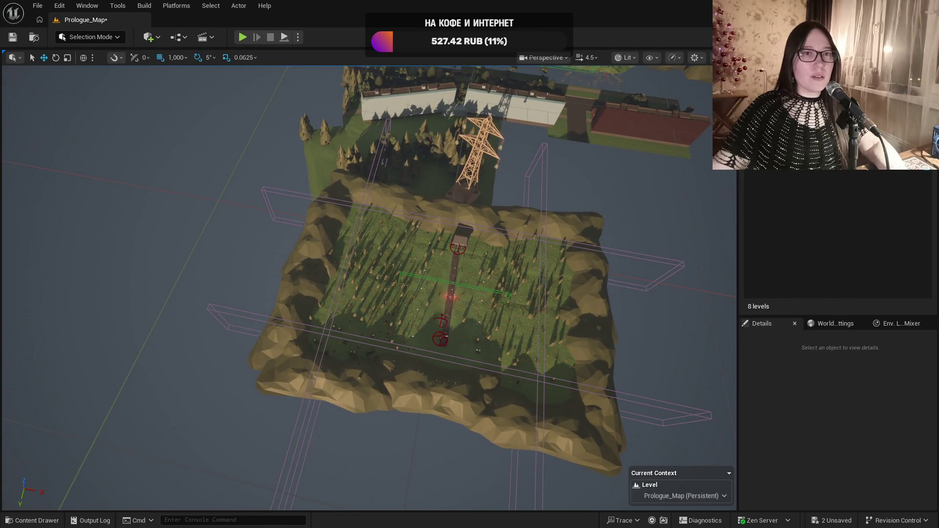
pyautogui.moveTo(425, 360); pyautogui.dragTo(425, 360)
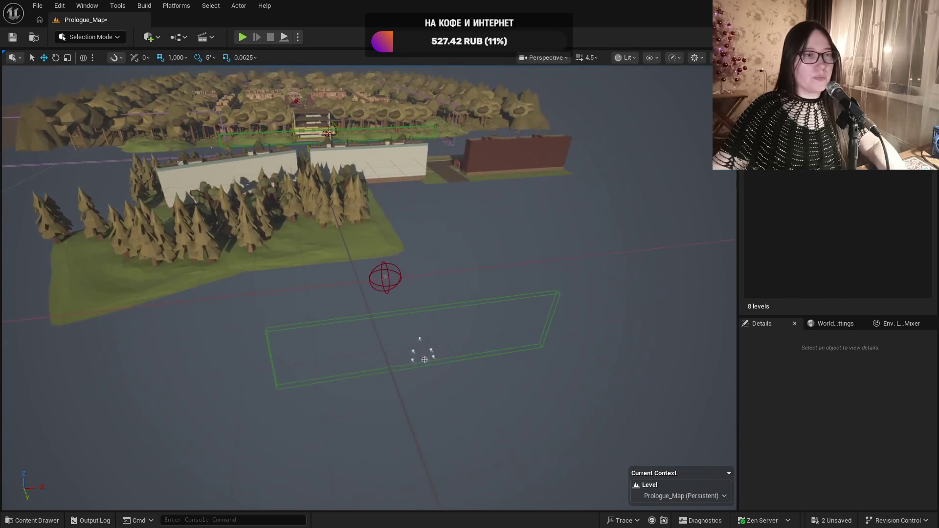
pyautogui.moveTo(385, 252)
pyautogui.mouseDown()
pyautogui.moveTo(385, 237)
pyautogui.moveTo(385, 252)
pyautogui.mouseUp()
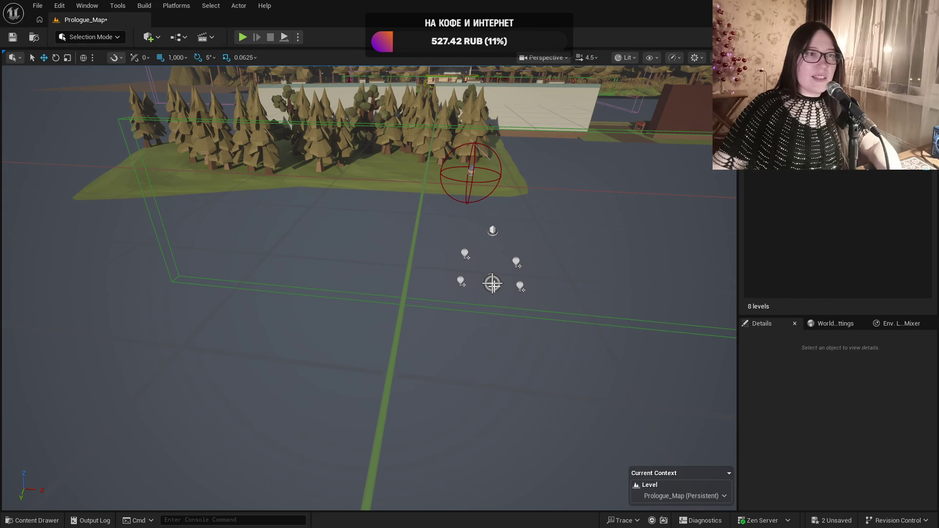
# Select and frame BP_Town_Forest, then make the hidden forest level visible and save it
pyautogui.click(492, 284)
pyautogui.press('f')
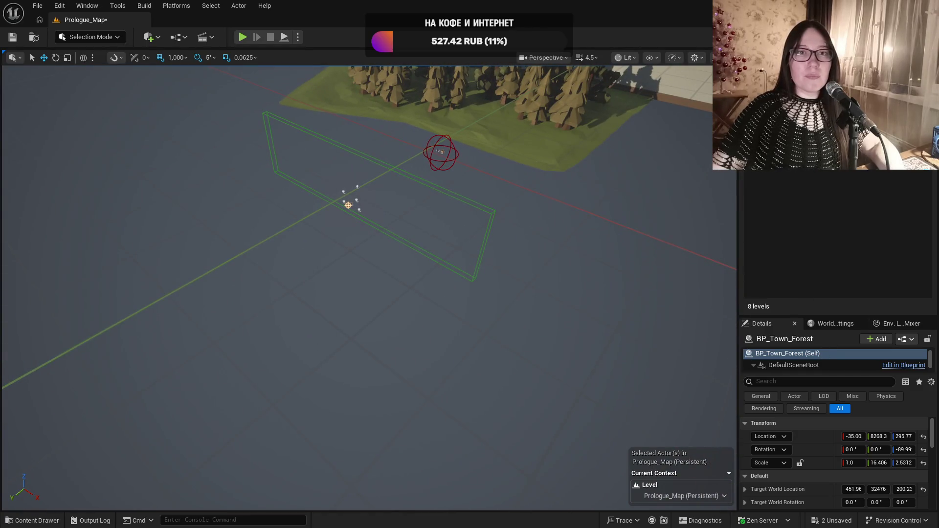
pyautogui.hotkey('ctrl', 's')
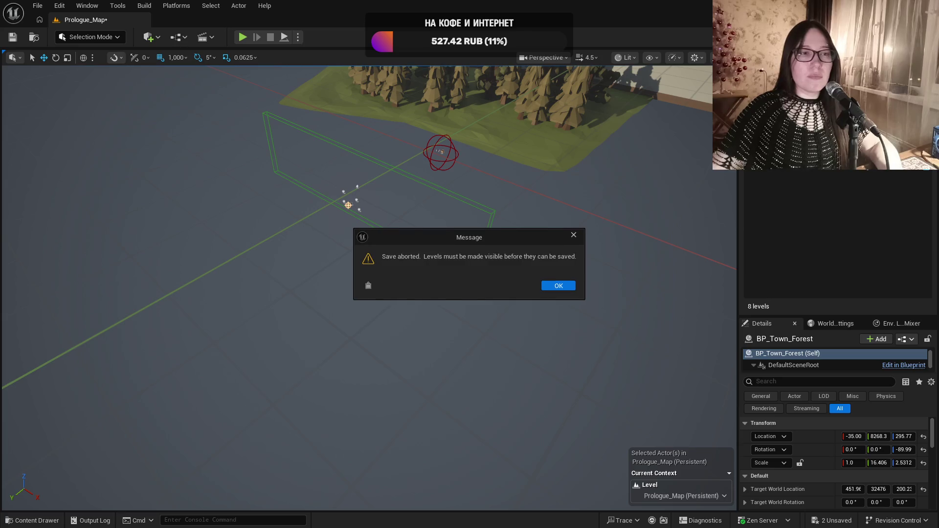
pyautogui.click(563, 286)
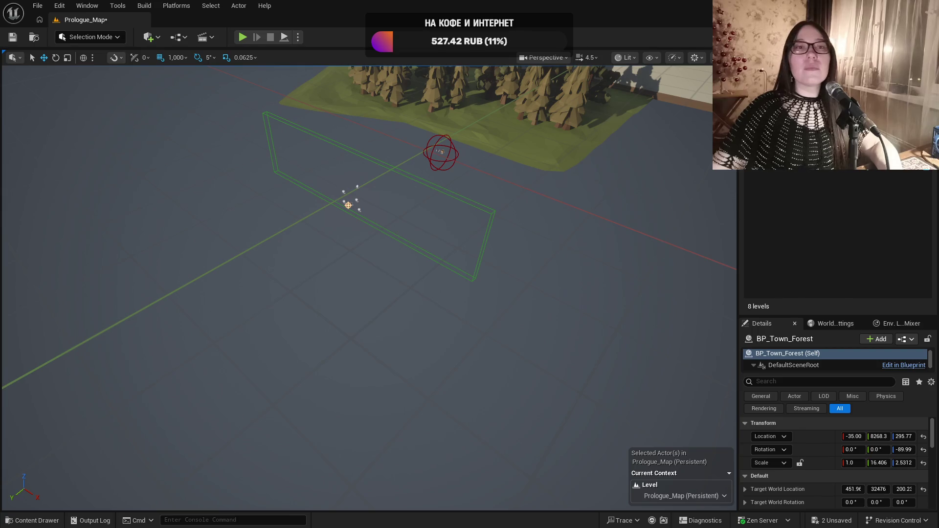
pyautogui.hotkey('ctrl', 's')
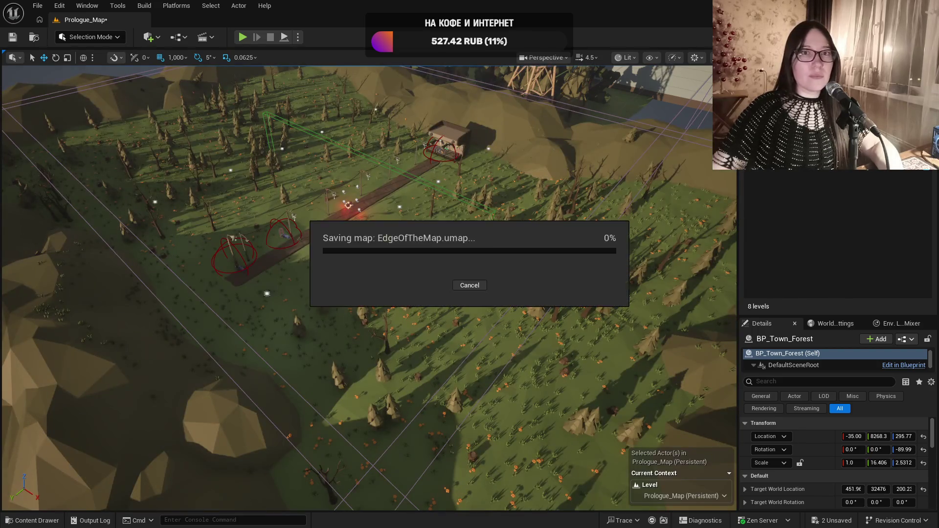
pyautogui.scroll(5, 369, 288)
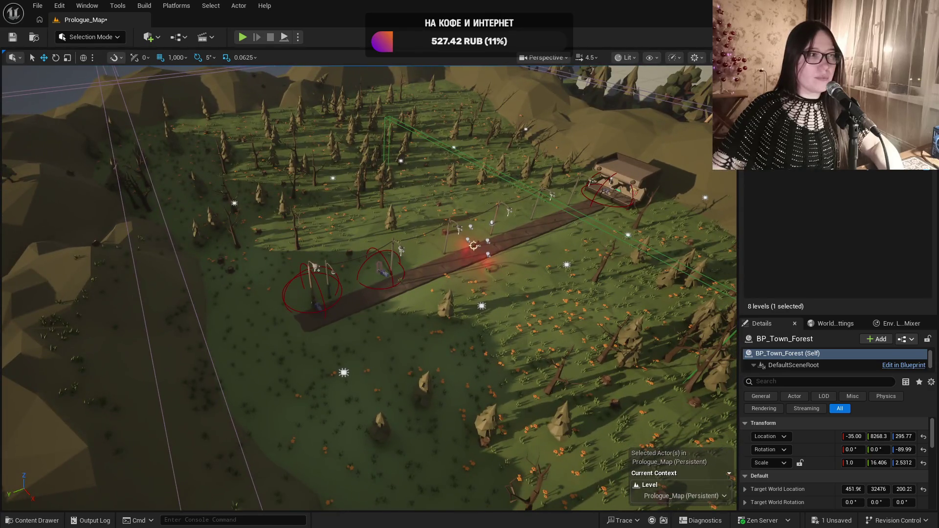
pyautogui.moveTo(370, 289); pyautogui.dragTo(303, 357)
# Show the full actor list, fly over the town, and save all modified levels
pyautogui.click(756, 122)
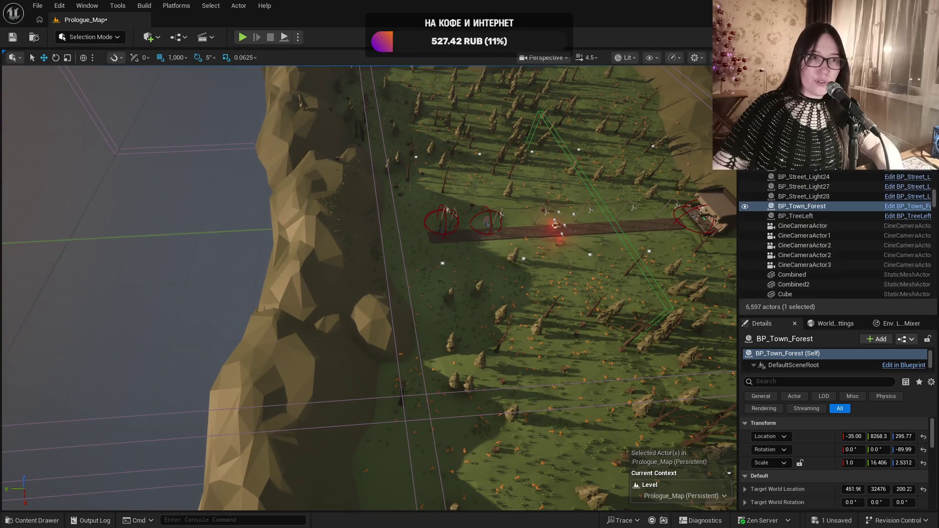
pyautogui.moveTo(505, 365); pyautogui.dragTo(496, 171)
pyautogui.moveTo(608, 267); pyautogui.dragTo(490, 255)
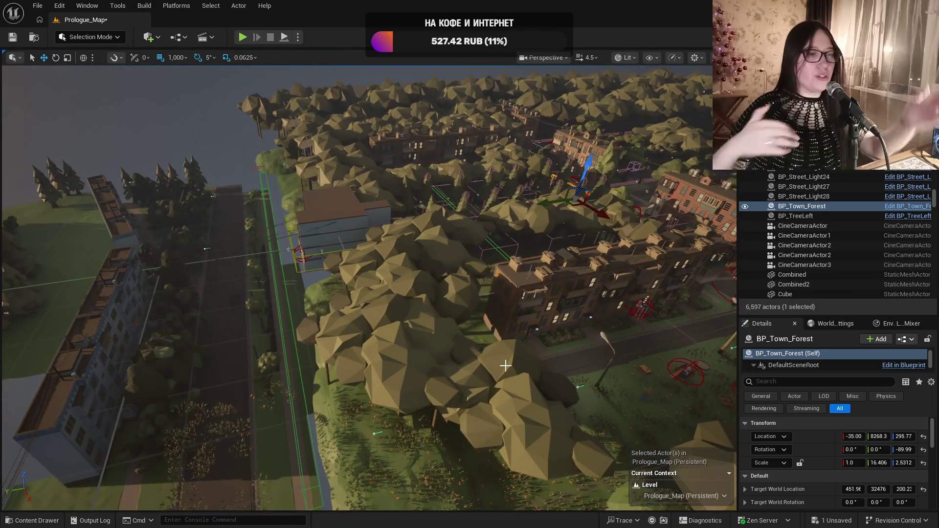
pyautogui.moveTo(510, 363); pyautogui.dragTo(510, 363)
pyautogui.moveTo(300, 223); pyautogui.dragTo(300, 223)
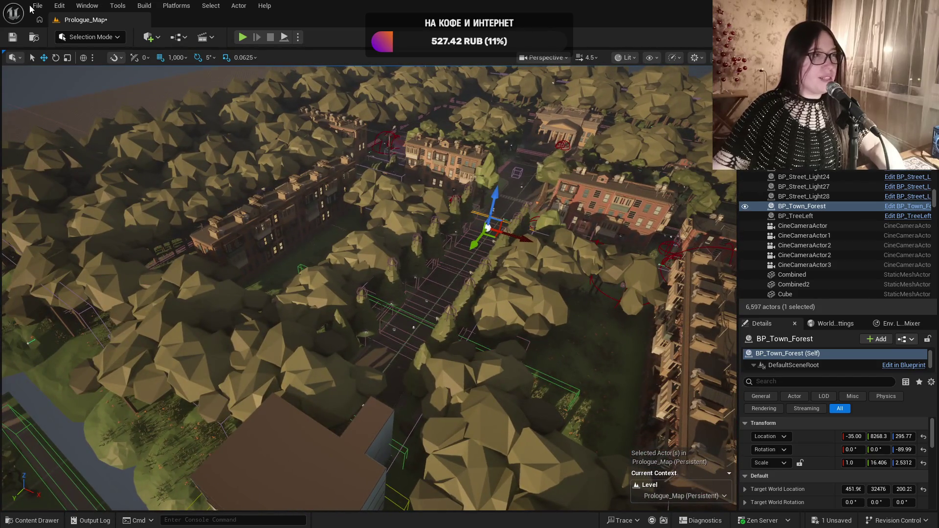
pyautogui.click(13, 37)
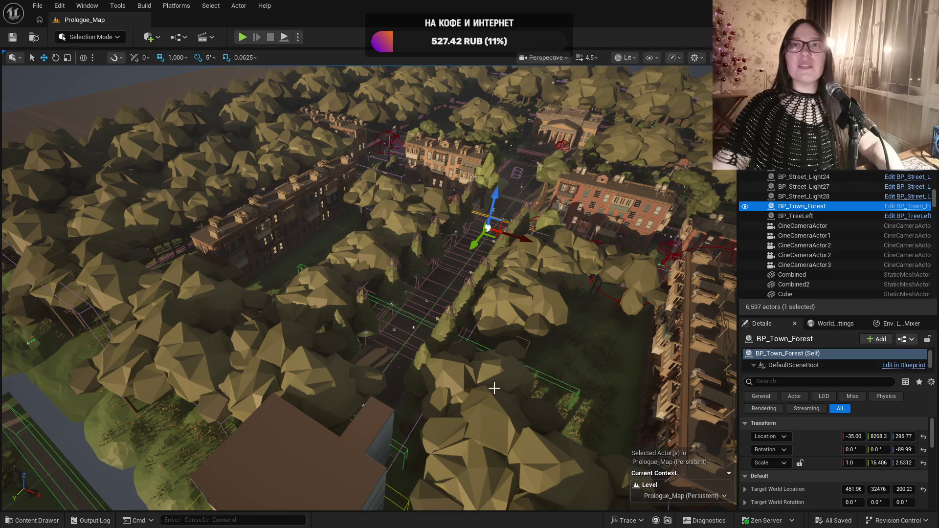
# Fly to the town road and frame the falling tree left of the road
pyautogui.press('w')
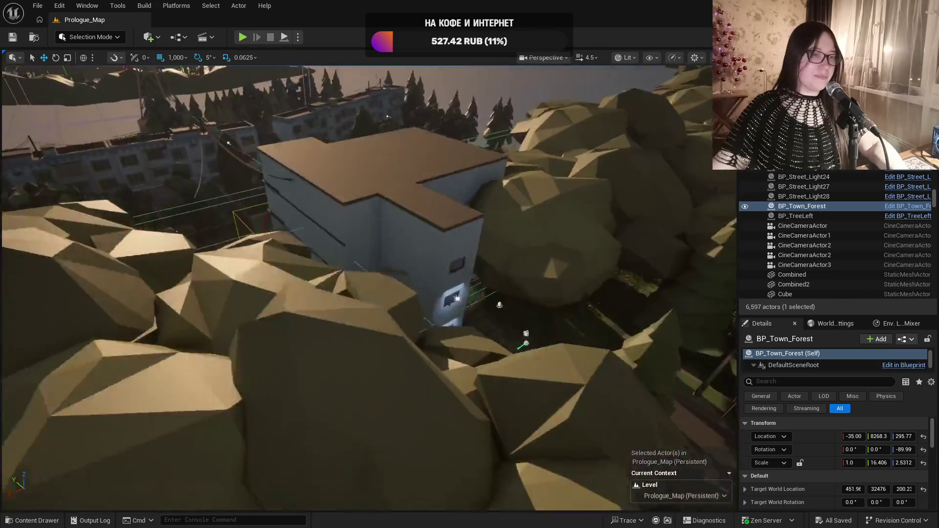
pyautogui.press('e')
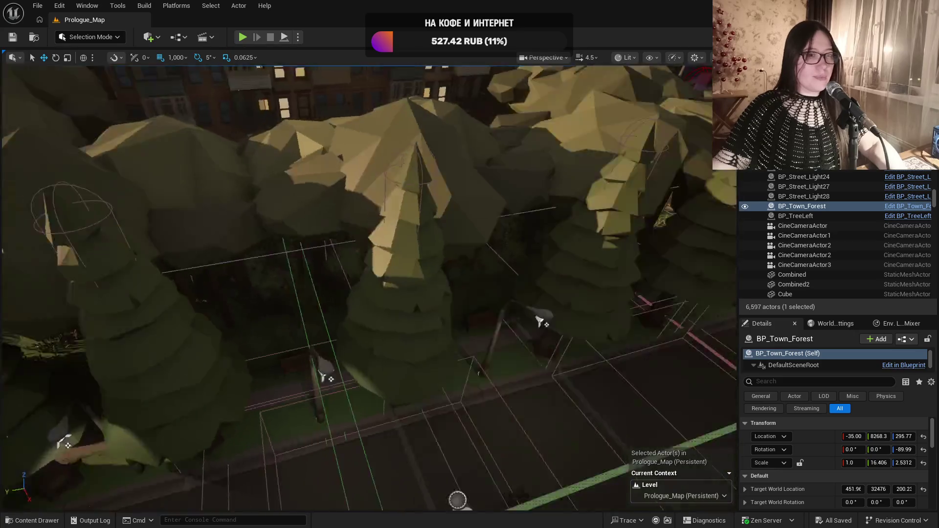
pyautogui.press('d')
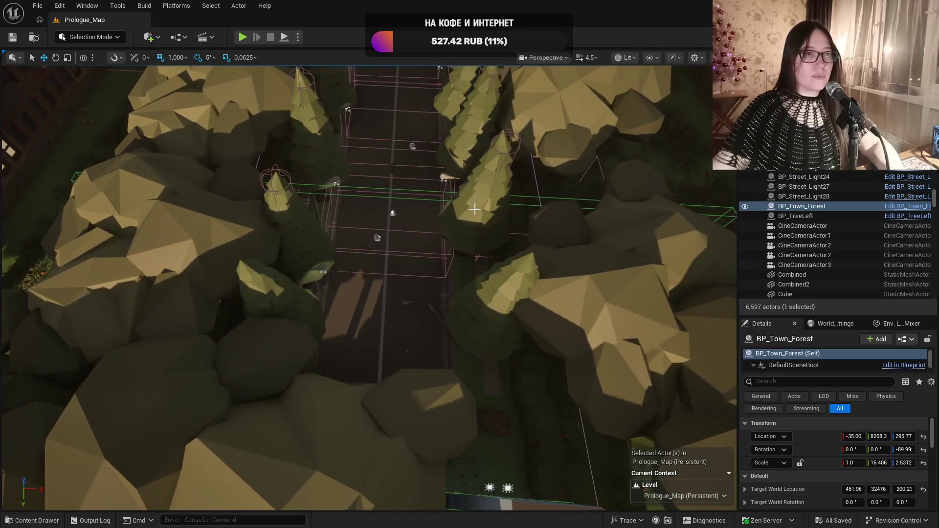
pyautogui.click(471, 205)
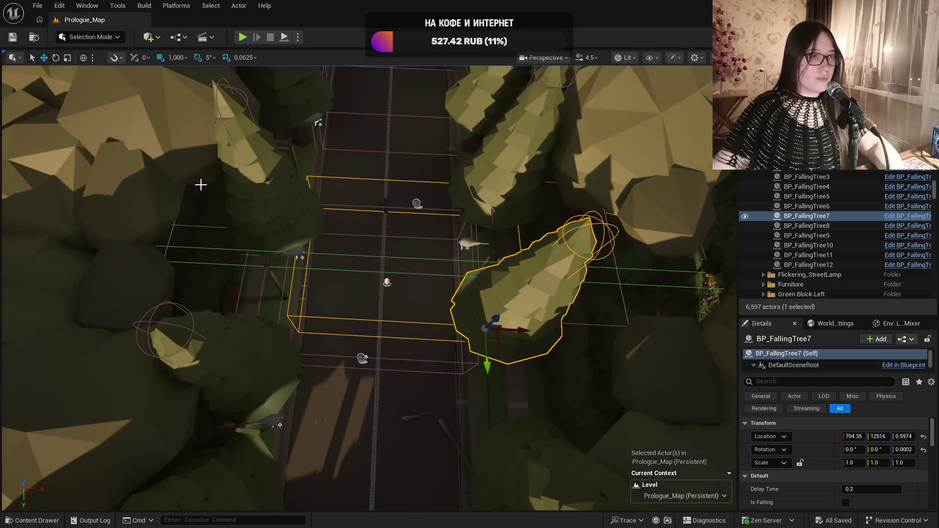
pyautogui.click(200, 369)
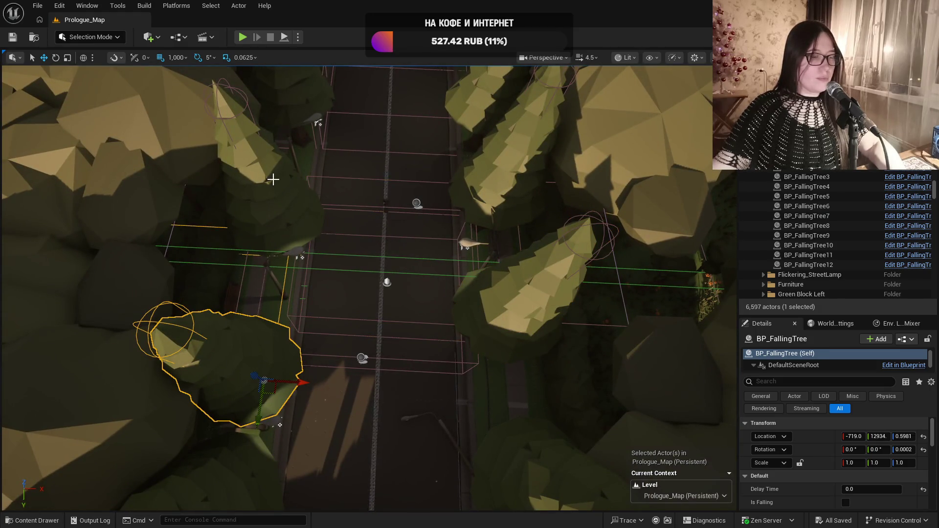
pyautogui.scroll(-5, 273, 179)
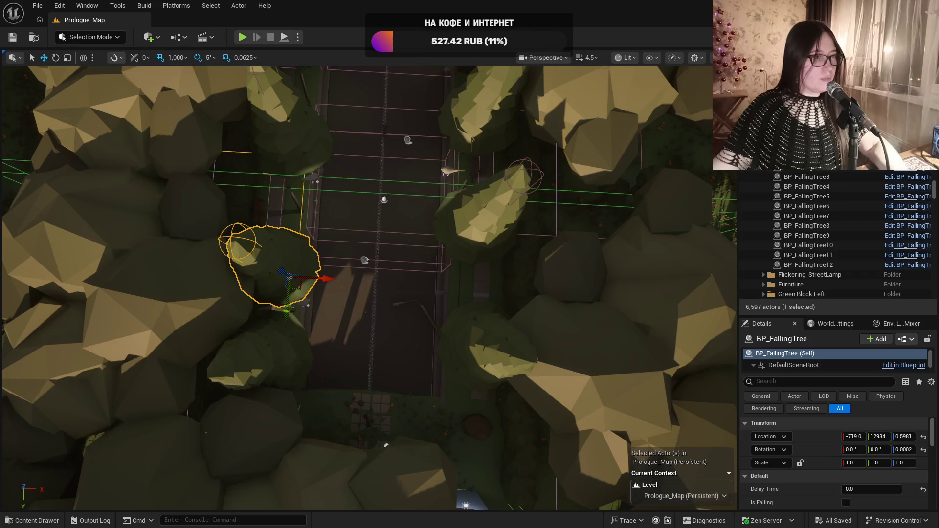
pyautogui.scroll(3, 369, 289)
pyautogui.scroll(-5, 357, 289)
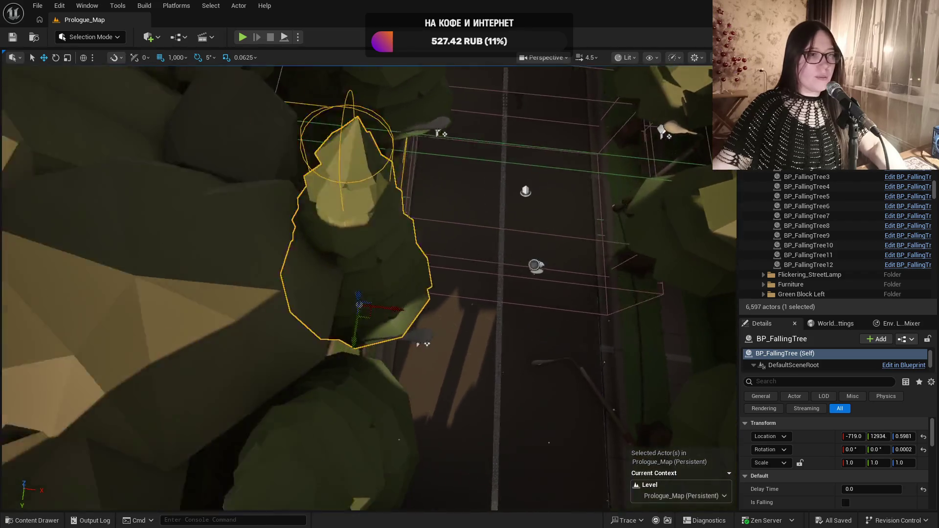
pyautogui.press('f')
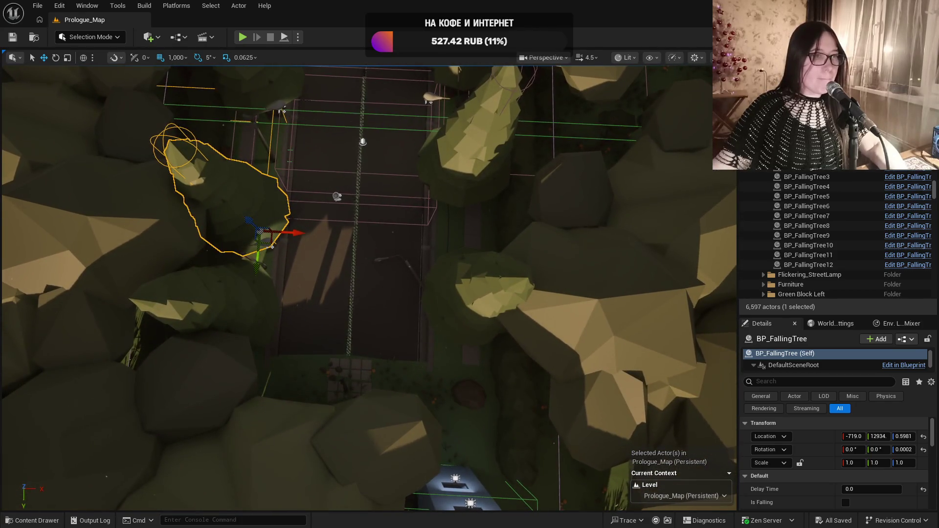
# Check the roadside trees, including BP_FallingTree7, then select and frame BP_FallingTree8
pyautogui.moveTo(264, 230); pyautogui.dragTo(277, 180)
pyautogui.click(312, 112)
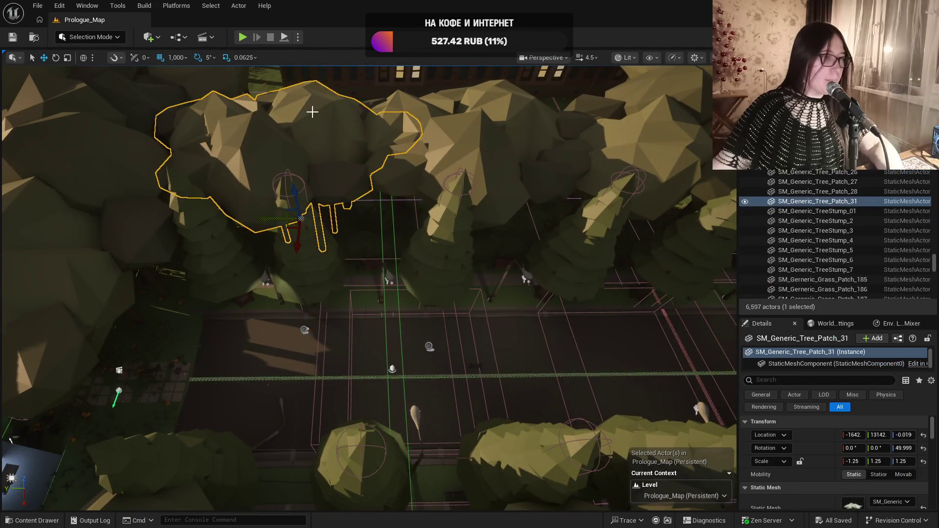
pyautogui.moveTo(352, 163)
pyautogui.mouseDown()
pyautogui.moveTo(443, 216)
pyautogui.moveTo(443, 230)
pyautogui.moveTo(431, 247)
pyautogui.moveTo(346, 261)
pyautogui.mouseUp()
pyautogui.click(378, 206)
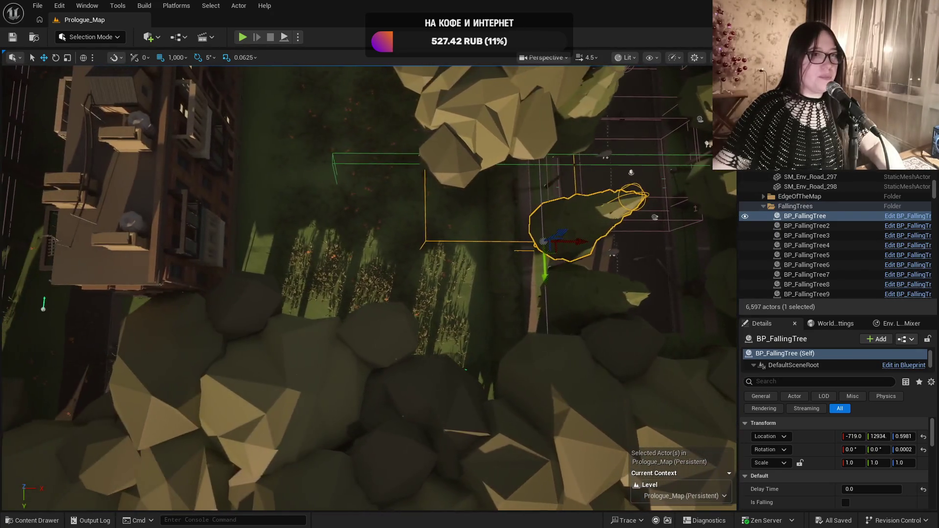
pyautogui.moveTo(462, 234)
pyautogui.mouseDown()
pyautogui.moveTo(453, 235)
pyautogui.moveTo(462, 234)
pyautogui.mouseUp()
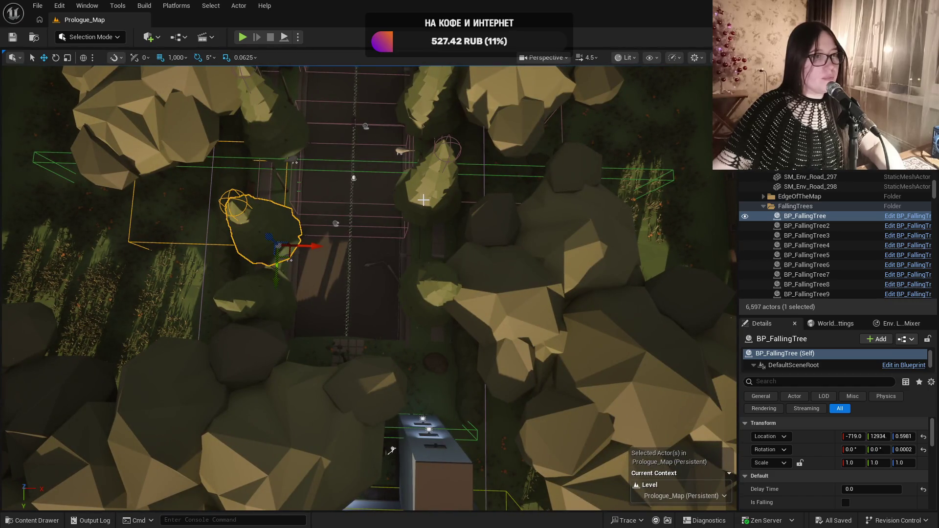
pyautogui.click(424, 203)
pyautogui.moveTo(424, 204)
pyautogui.mouseDown()
pyautogui.moveTo(424, 176)
pyautogui.moveTo(424, 255)
pyautogui.moveTo(424, 210)
pyautogui.mouseUp()
pyautogui.moveTo(231, 186); pyautogui.dragTo(231, 167)
pyautogui.click(288, 183)
pyautogui.press('f')
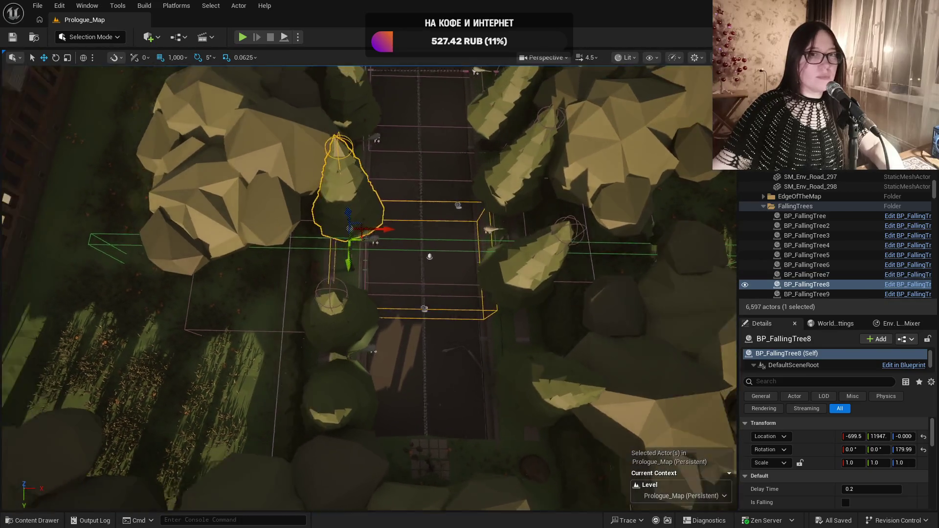
pyautogui.moveTo(473, 288); pyautogui.dragTo(472, 288)
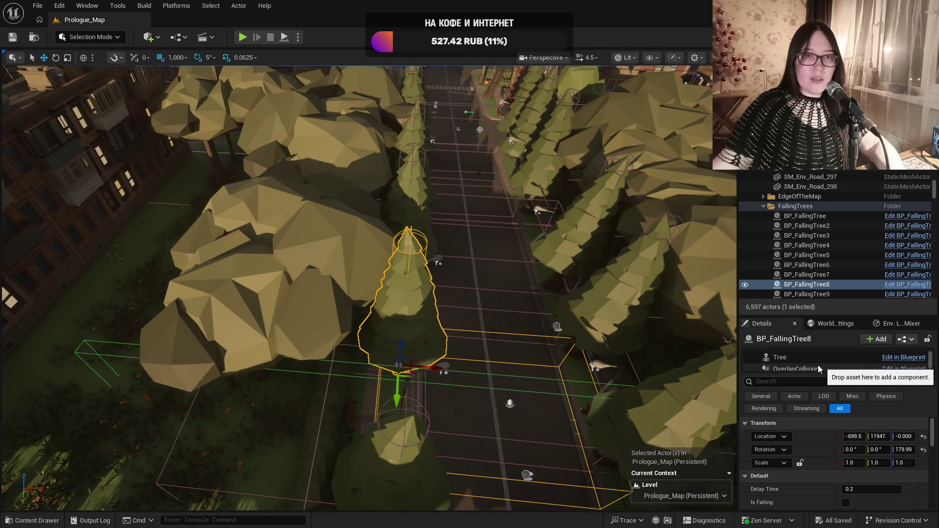
# Rotate BP_FallingTree8's Tree component 180° using 90° rotation snapping
pyautogui.scroll(-2, 816, 365)
pyautogui.scroll(2, 820, 362)
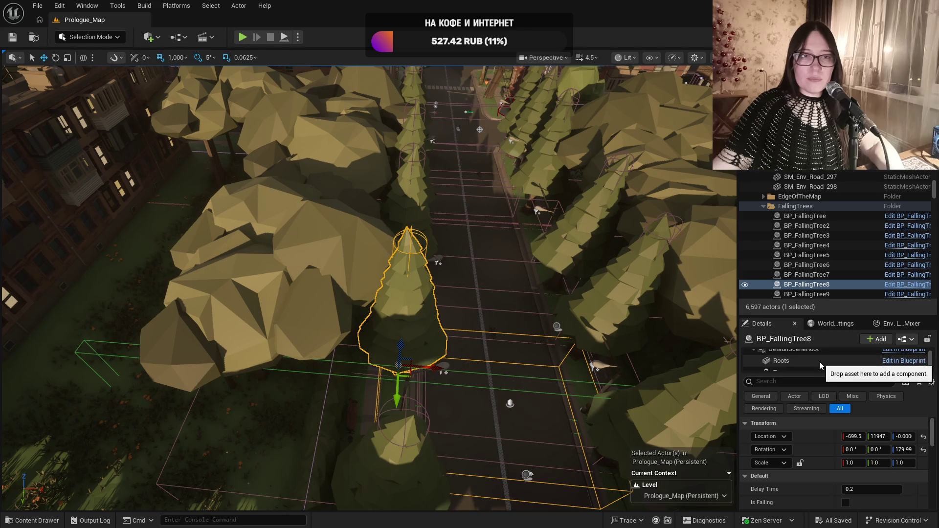
pyautogui.scroll(-1, 820, 361)
pyautogui.click(818, 360)
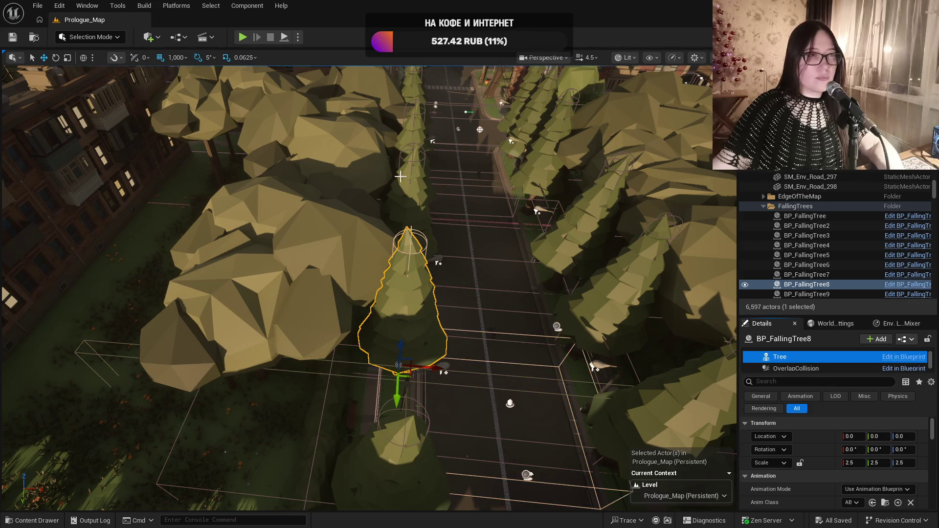
pyautogui.click(254, 60)
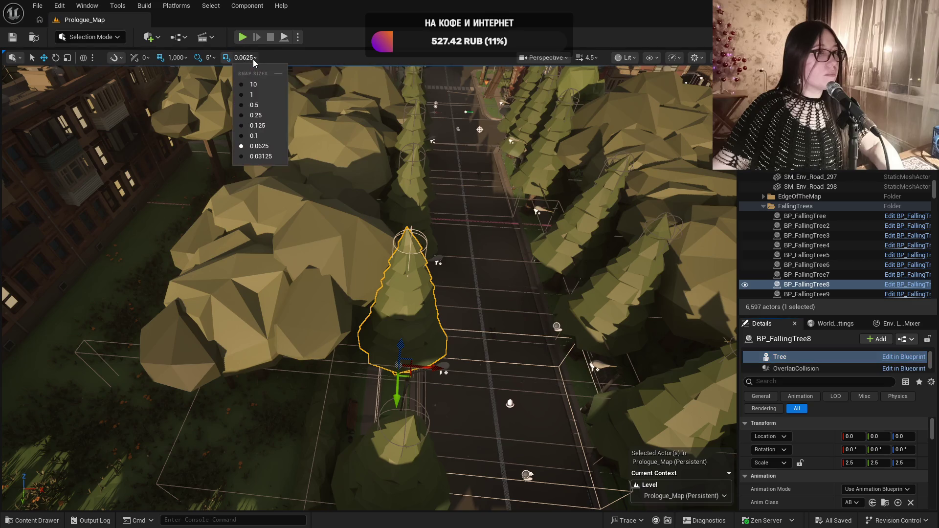
pyautogui.click(216, 59)
pyautogui.click(243, 152)
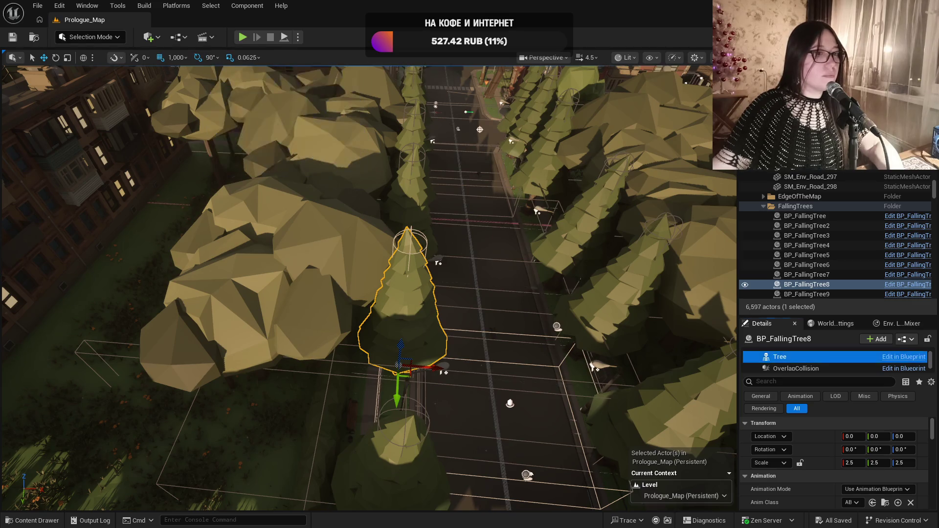
pyautogui.scroll(3, 381, 387)
pyautogui.press('e')
pyautogui.moveTo(380, 371); pyautogui.dragTo(392, 387)
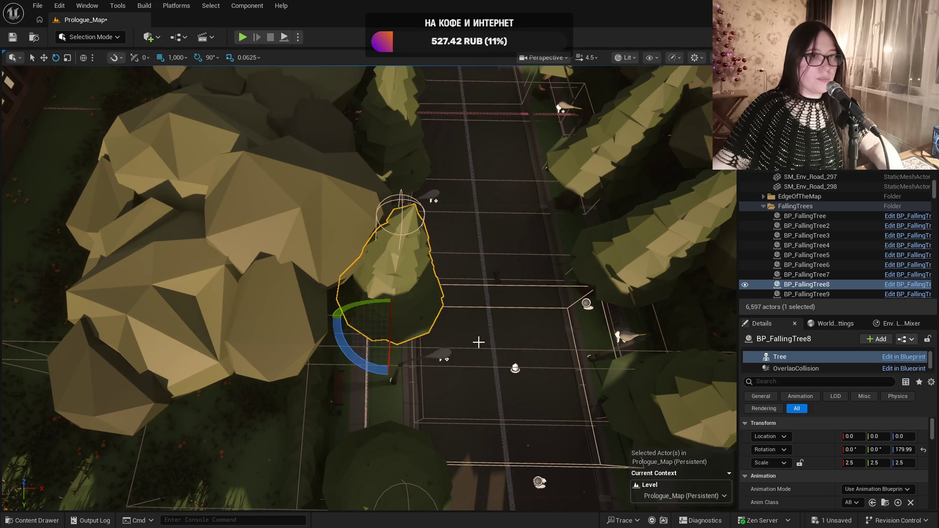
# Turn BP_FallingTree9's tree 180° on Z, save Prologue_Map, and bring up the Windows Start menu
pyautogui.scroll(-3, 475, 345)
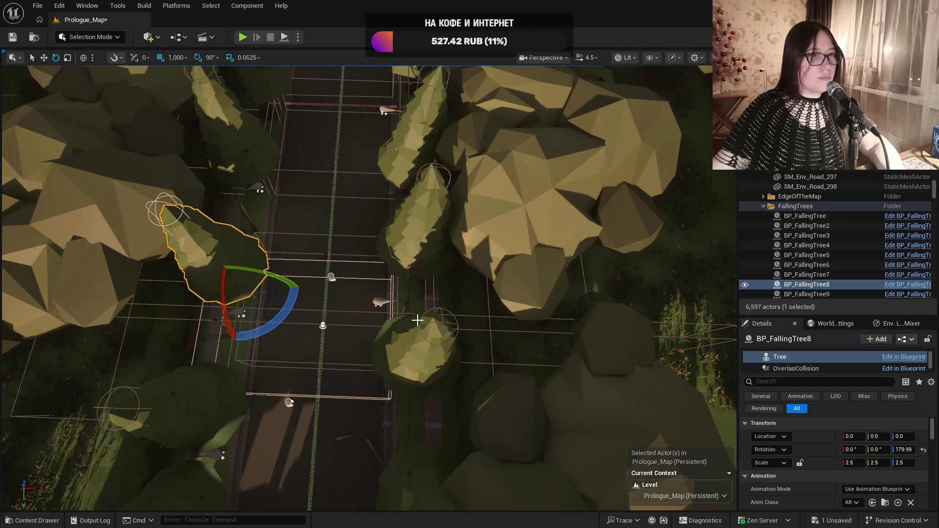
pyautogui.scroll(4, 419, 319)
pyautogui.click(441, 130)
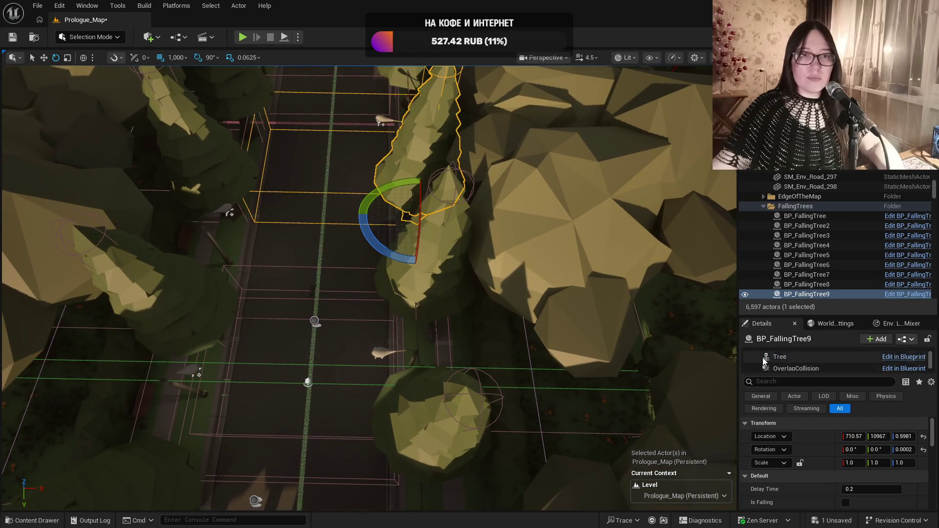
pyautogui.click(783, 358)
pyautogui.scroll(-2, 440, 269)
pyautogui.moveTo(425, 297); pyautogui.dragTo(467, 300)
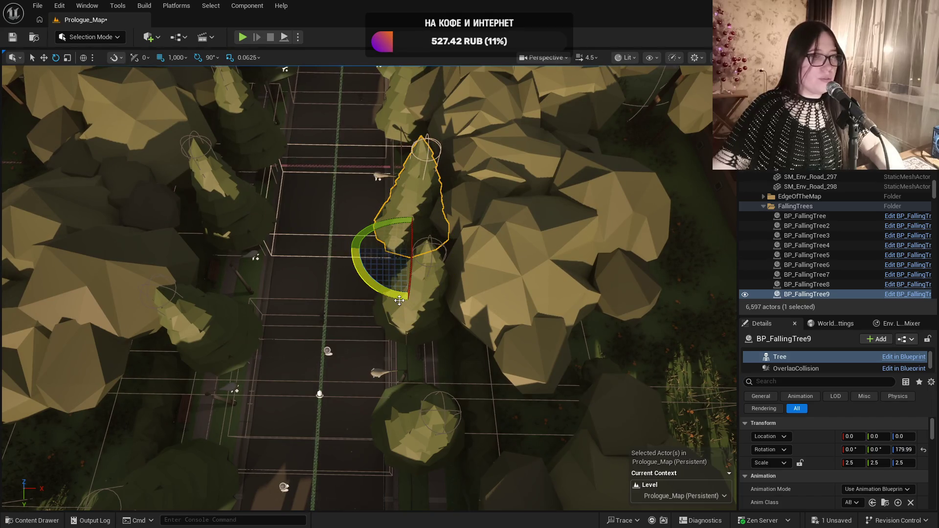
pyautogui.click(8, 37)
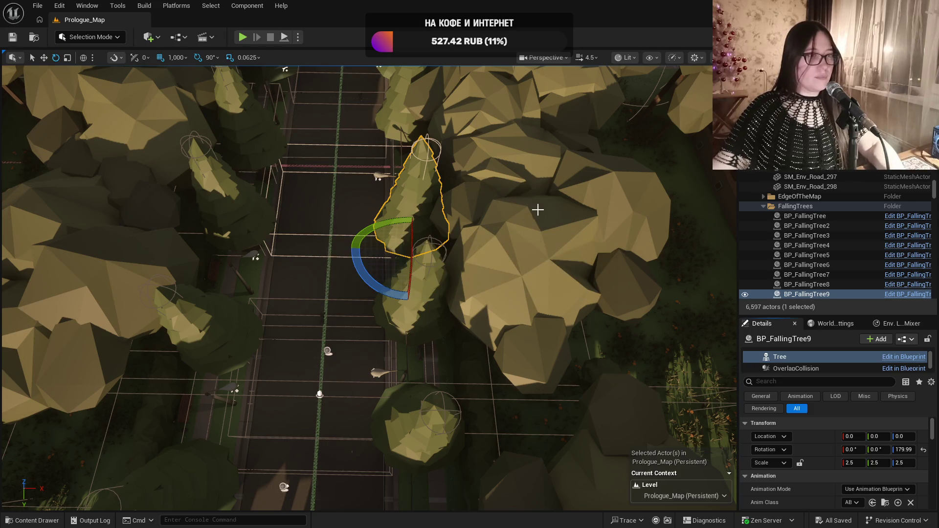
pyautogui.moveTo(367, 289)
pyautogui.mouseDown()
pyautogui.moveTo(376, 196)
pyautogui.moveTo(377, 235)
pyautogui.moveTo(377, 215)
pyautogui.moveTo(526, 306)
pyautogui.mouseUp()
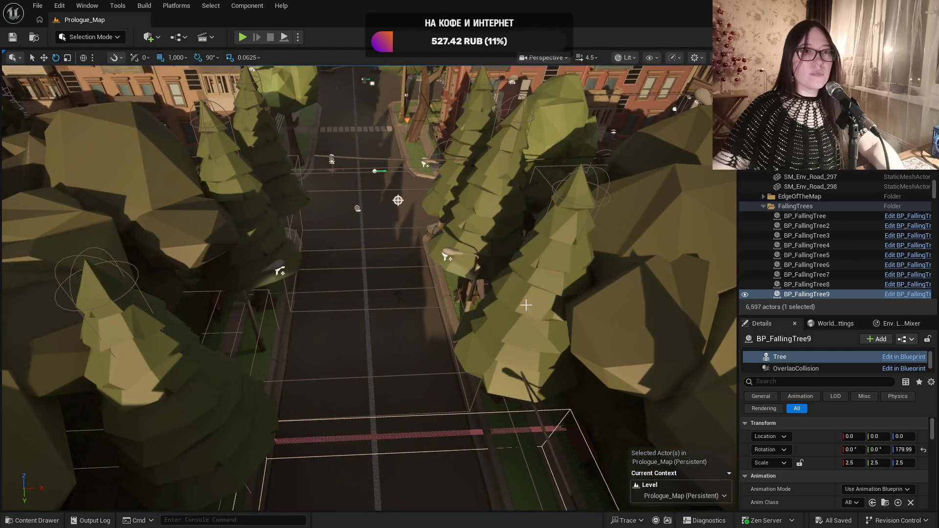
pyautogui.press('super')
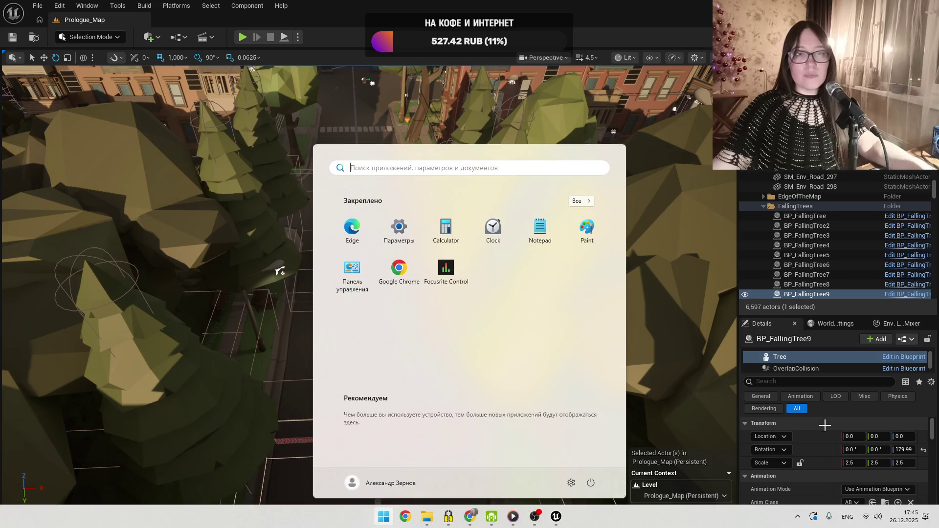
# Open the Scarlett 6i6 (2nd Gen) settings from the Focusrite tray icon
pyautogui.click(798, 520)
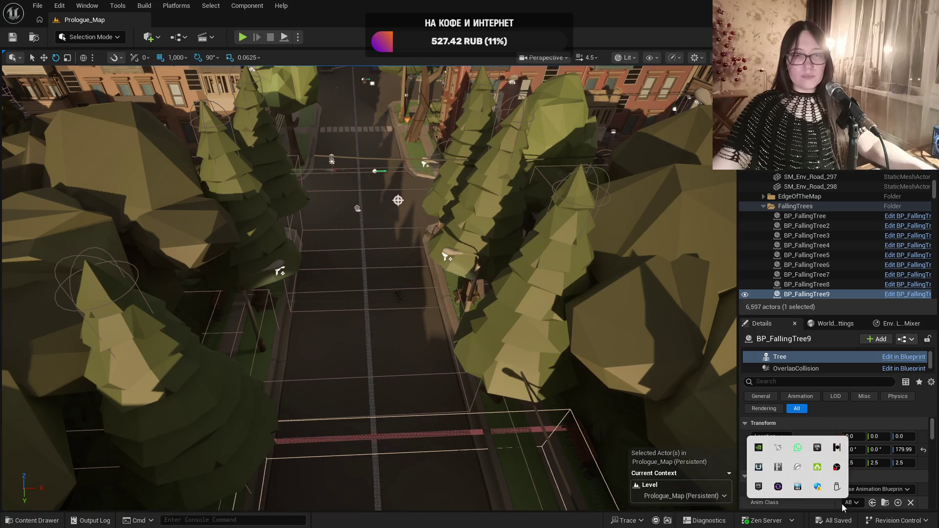
pyautogui.rightClick(781, 472)
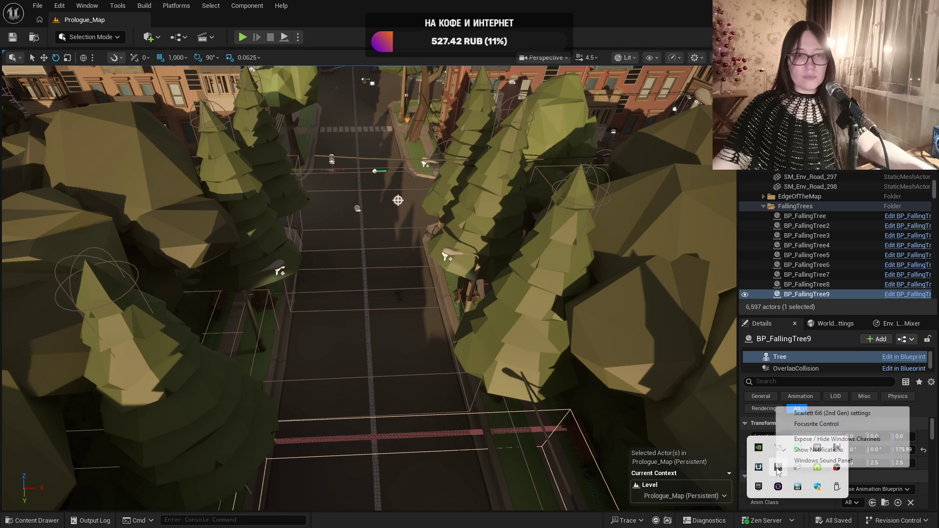
pyautogui.click(807, 414)
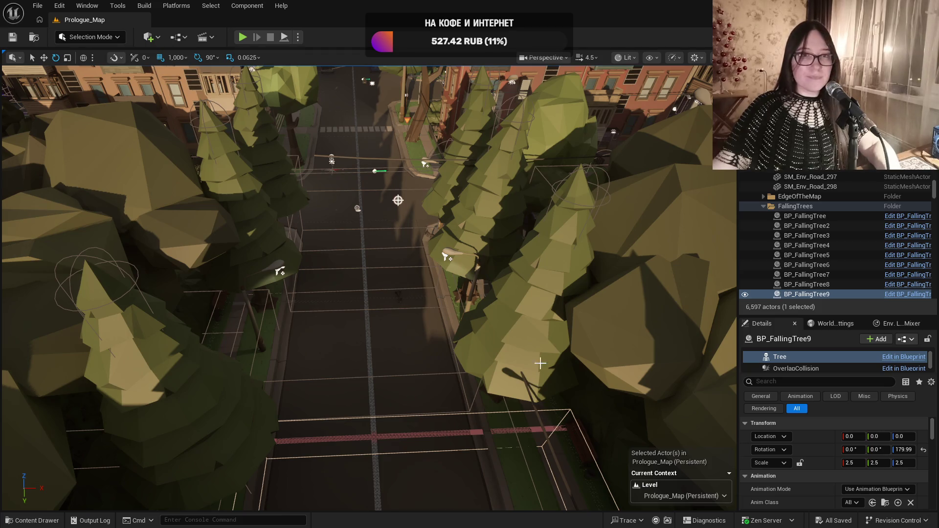
# Turn BP_FallingTree11's tree 180° on its Z axis
pyautogui.press('f')
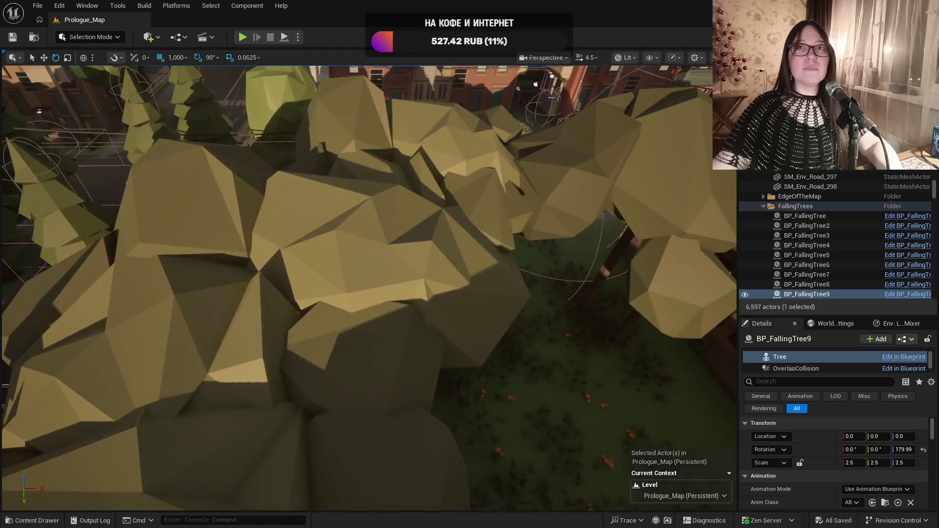
pyautogui.press('s')
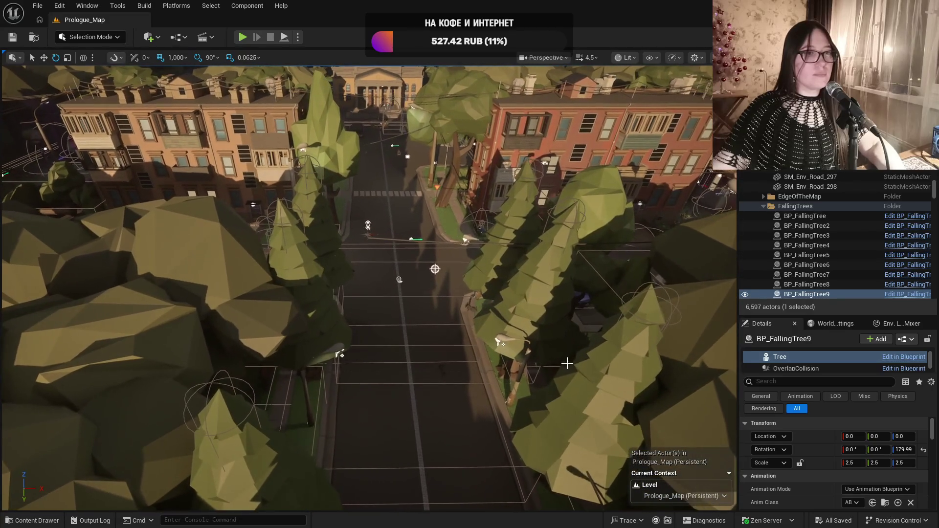
pyautogui.click(523, 294)
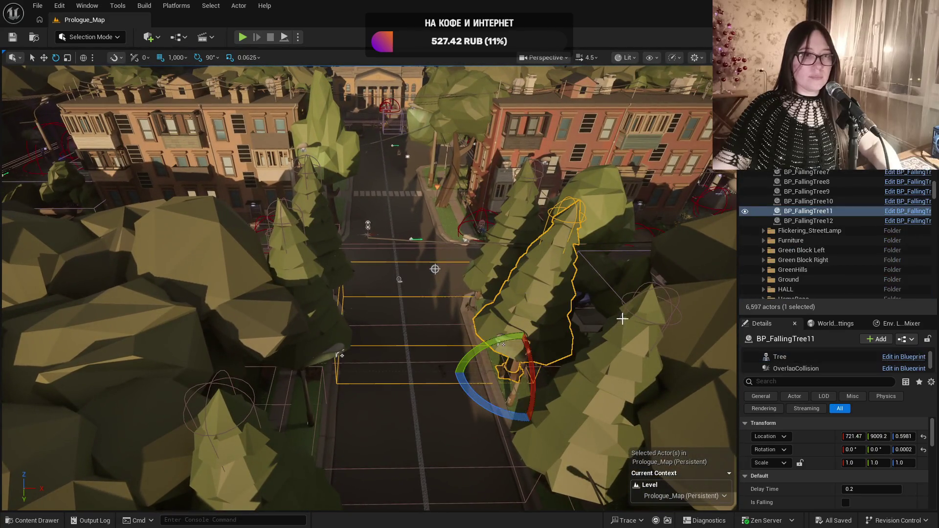
pyautogui.click(809, 357)
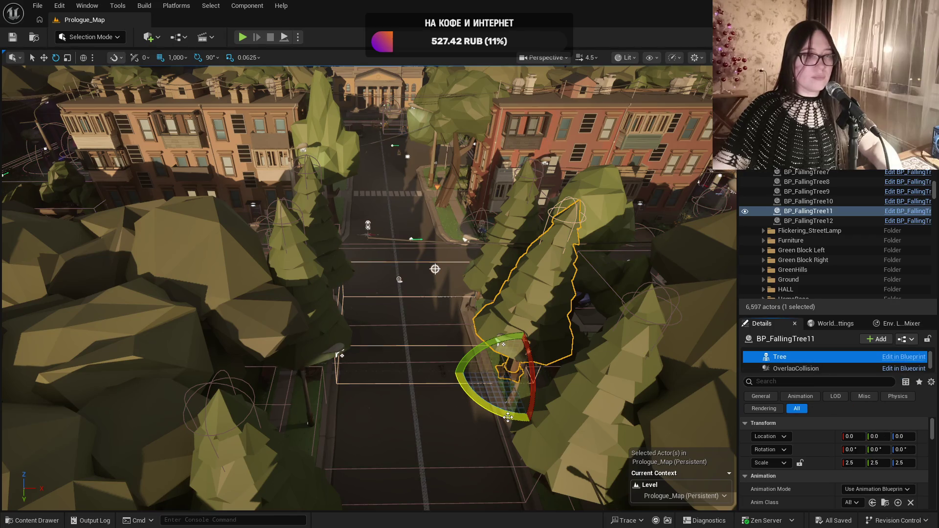
pyautogui.moveTo(509, 416)
pyautogui.mouseDown()
pyautogui.moveTo(538, 433)
pyautogui.moveTo(504, 342)
pyautogui.moveTo(563, 434)
pyautogui.mouseUp()
pyautogui.moveTo(437, 279); pyautogui.dragTo(425, 280)
# Rotate BP_FallingTree5's tree to Z 179.99 and save the map
pyautogui.click(259, 313)
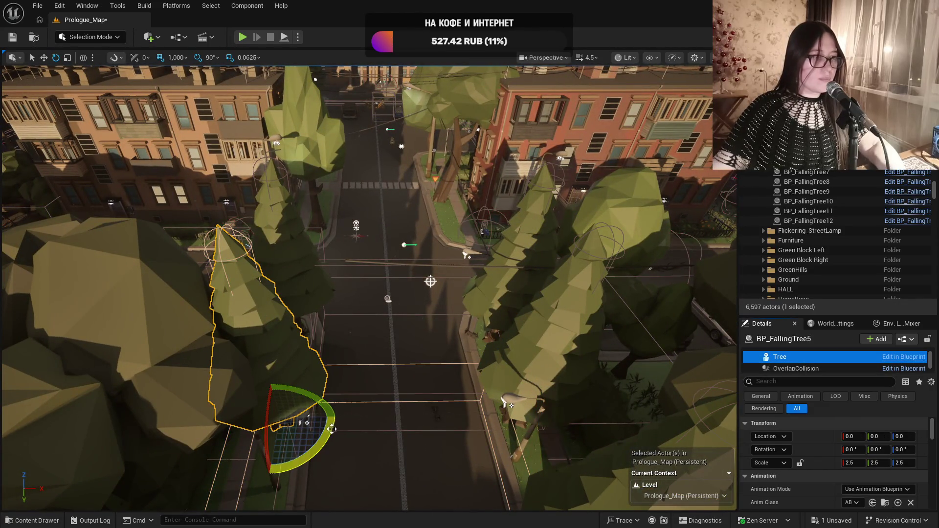
pyautogui.moveTo(269, 470)
pyautogui.mouseDown()
pyautogui.moveTo(313, 457)
pyautogui.moveTo(335, 421)
pyautogui.moveTo(279, 375)
pyautogui.mouseUp()
pyautogui.press('1')
pyautogui.moveTo(474, 309)
pyautogui.mouseDown()
pyautogui.moveTo(469, 294)
pyautogui.moveTo(470, 313)
pyautogui.moveTo(429, 294)
pyautogui.mouseUp()
pyautogui.hotkey('ctrl', 's')
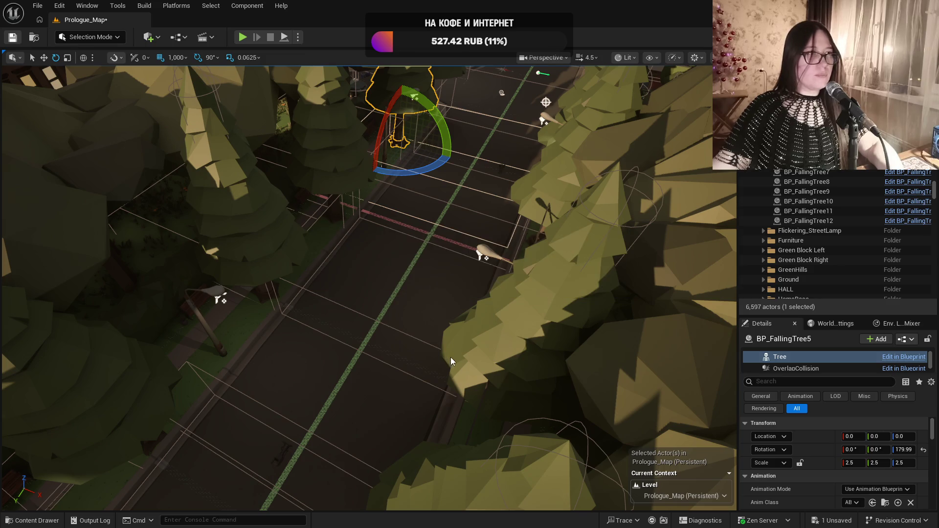
pyautogui.moveTo(578, 366); pyautogui.dragTo(579, 366)
# Frame BP_FallingTree5 and run a play test of the level
pyautogui.press('f')
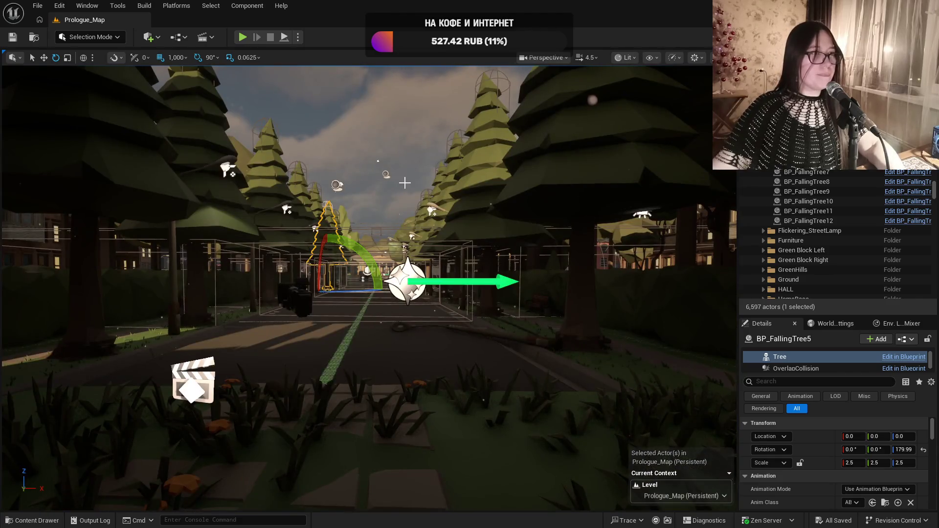
pyautogui.scroll(-2, 404, 183)
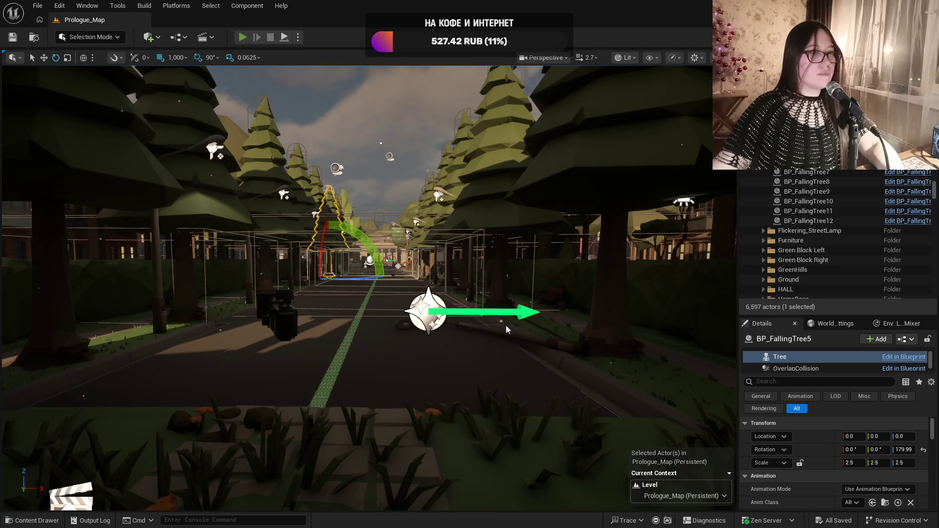
pyautogui.hotkey('alt', 'p')
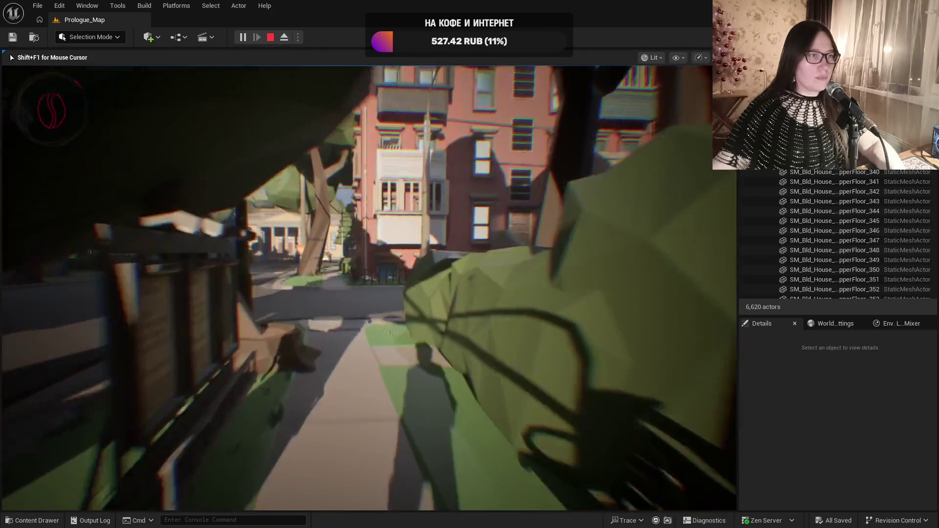
pyautogui.press('Escape')
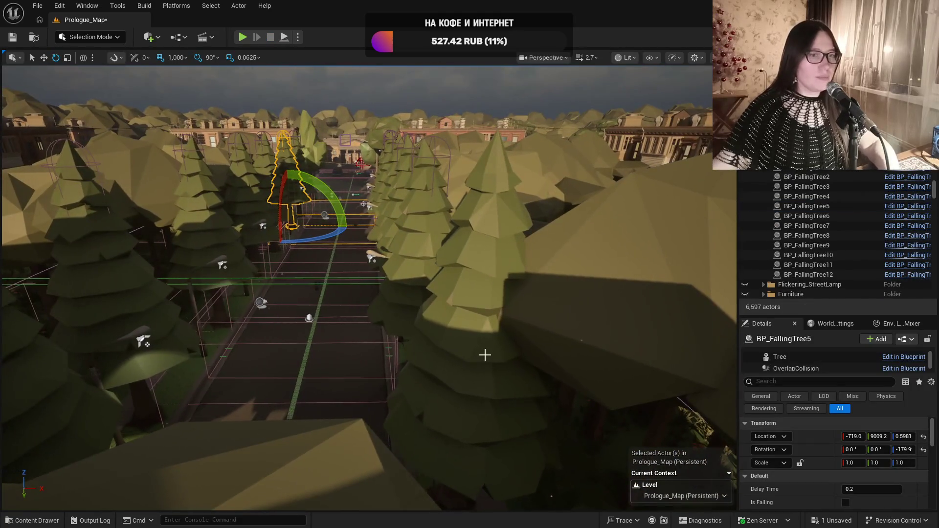
# Undo four recent steps, including the level-visibility toggle, and save the map
pyautogui.hotkey('ctrl', 'z')
pyautogui.hotkey('ctrl', 'z')
pyautogui.hotkey('ctrl', 'z')
pyautogui.hotkey('ctrl', 'z')
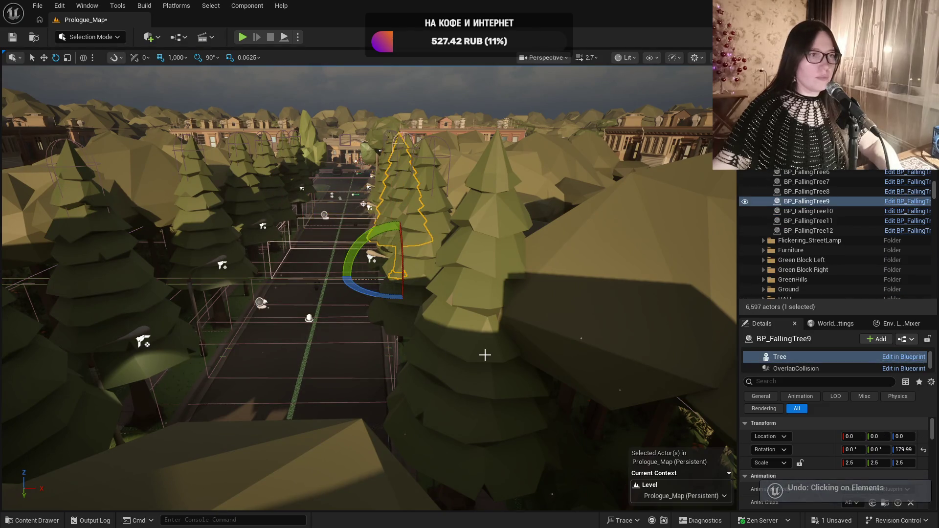
pyautogui.hotkey('ctrl', 'z')
pyautogui.hotkey('ctrl', 'z')
pyautogui.hotkey('ctrl', 'z')
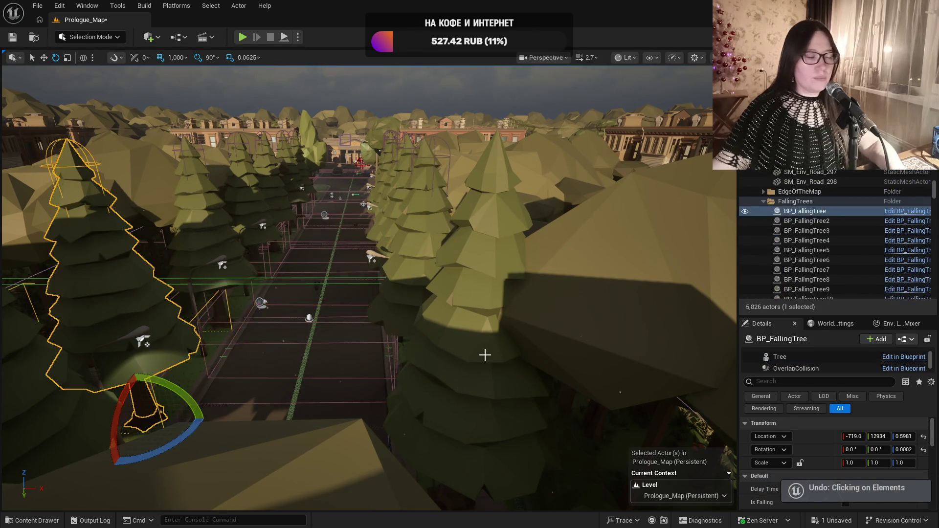
pyautogui.hotkey('ctrl', 'z')
pyautogui.hotkey('ctrl', 'z')
pyautogui.hotkey('ctrl', 'z')
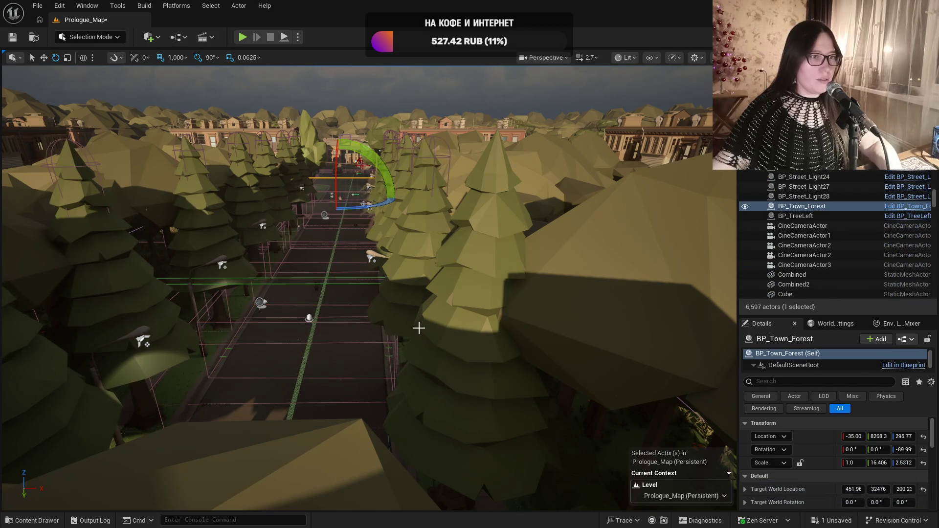
pyautogui.hotkey('ctrl', 'z')
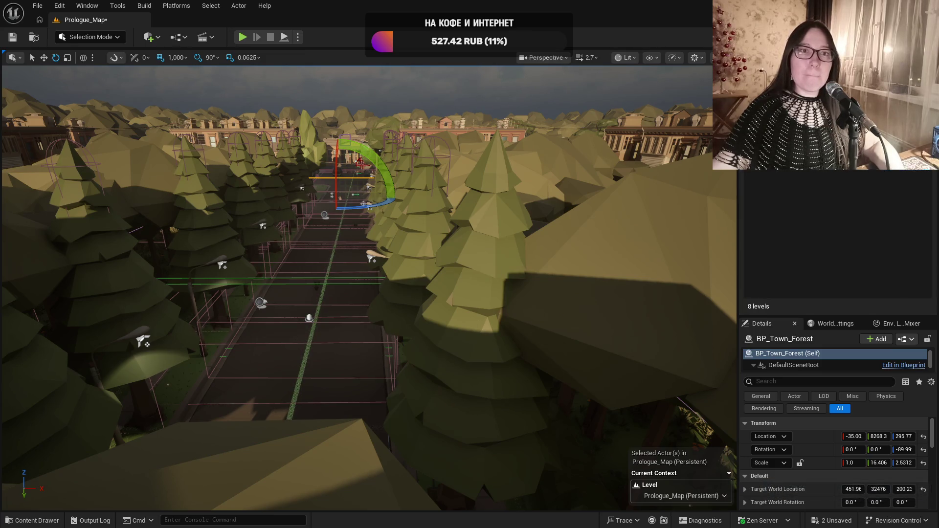
pyautogui.hotkey('ctrl', 's')
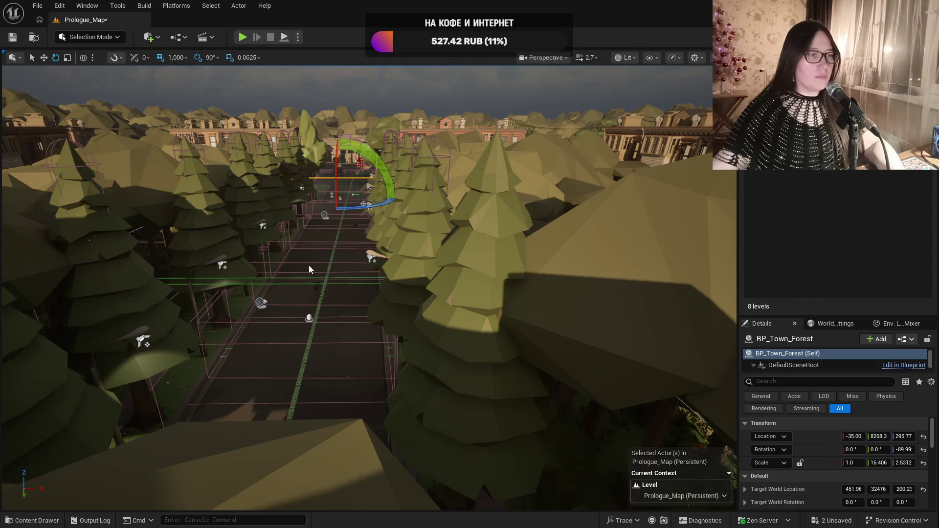
pyautogui.moveTo(323, 272); pyautogui.dragTo(323, 244)
# Frame BP_Town_Forest on the forest road and run a quick play test
pyautogui.press('f')
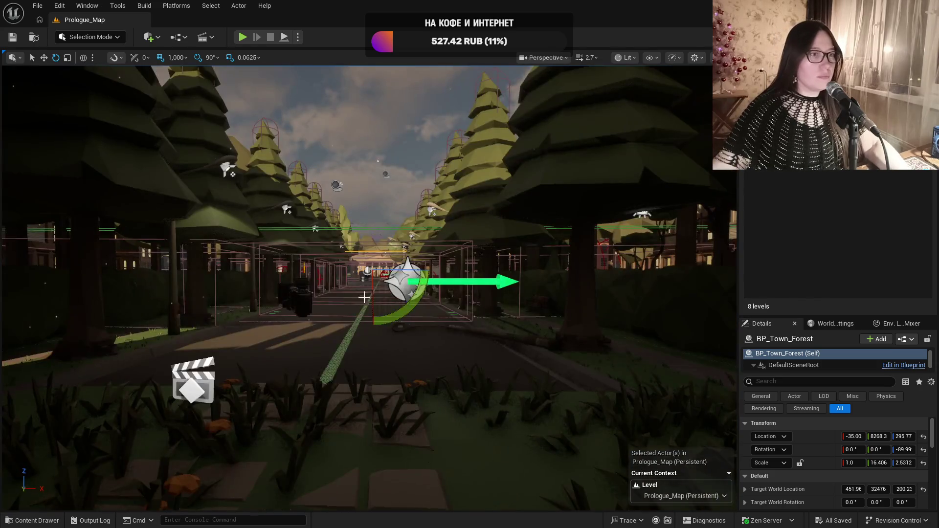
pyautogui.scroll(10, 381, 326)
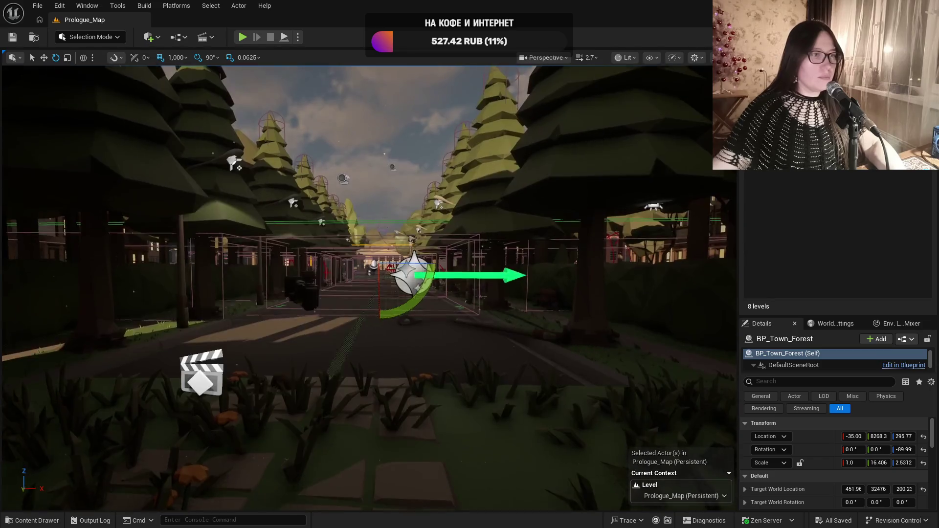
pyautogui.scroll(-5, 361, 197)
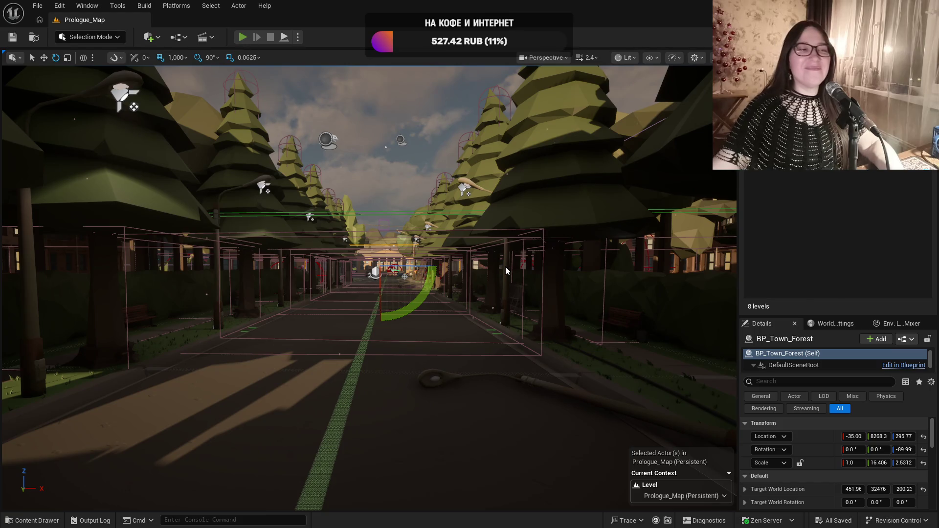
pyautogui.hotkey('alt', 'p')
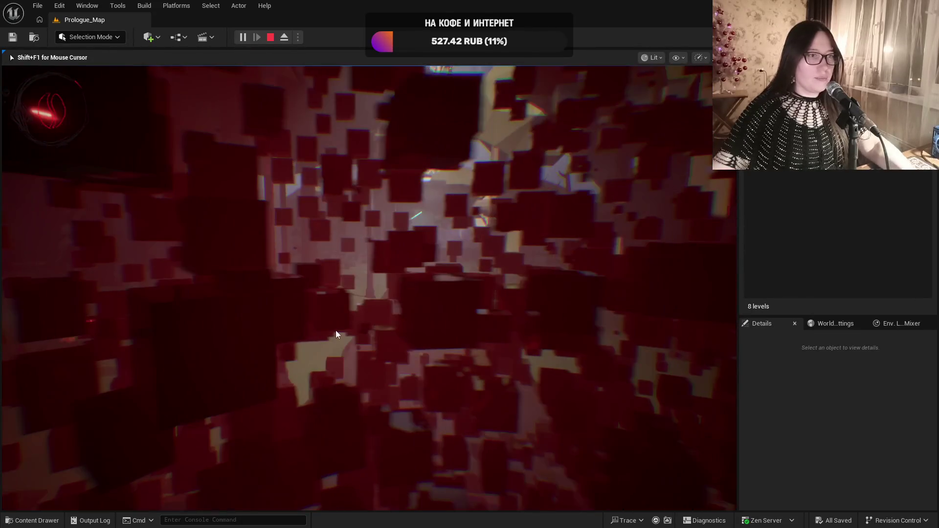
pyautogui.press('Escape')
# Reveal the hill and tree meshes and start another play test
pyautogui.scroll(-4, 485, 359)
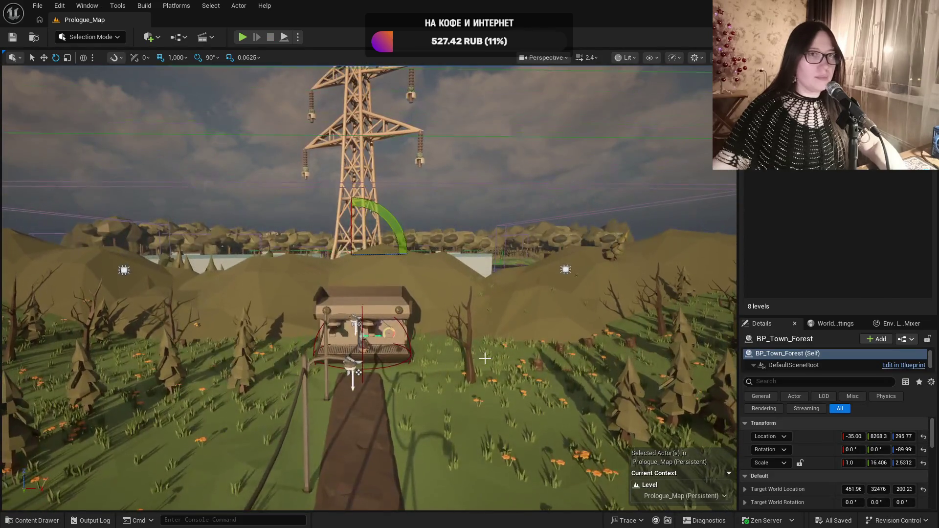
pyautogui.click(856, 181)
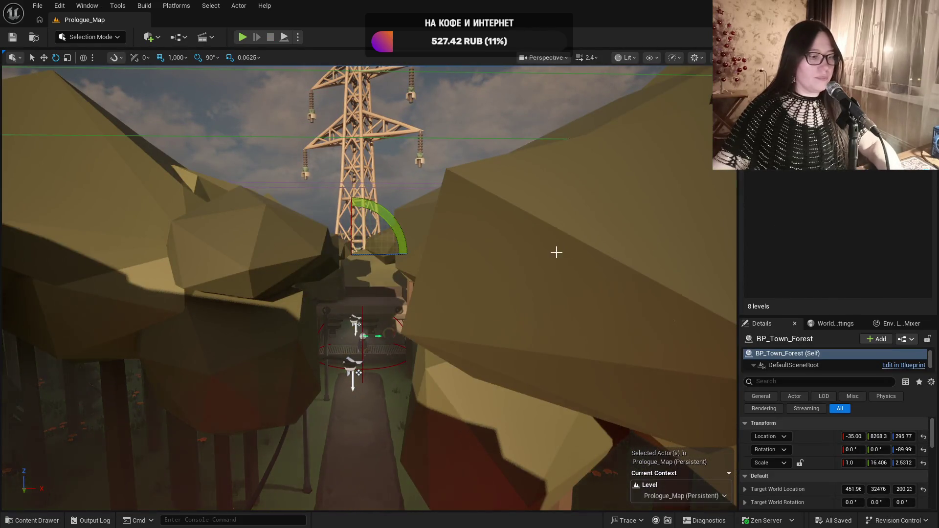
pyautogui.scroll(6, 527, 261)
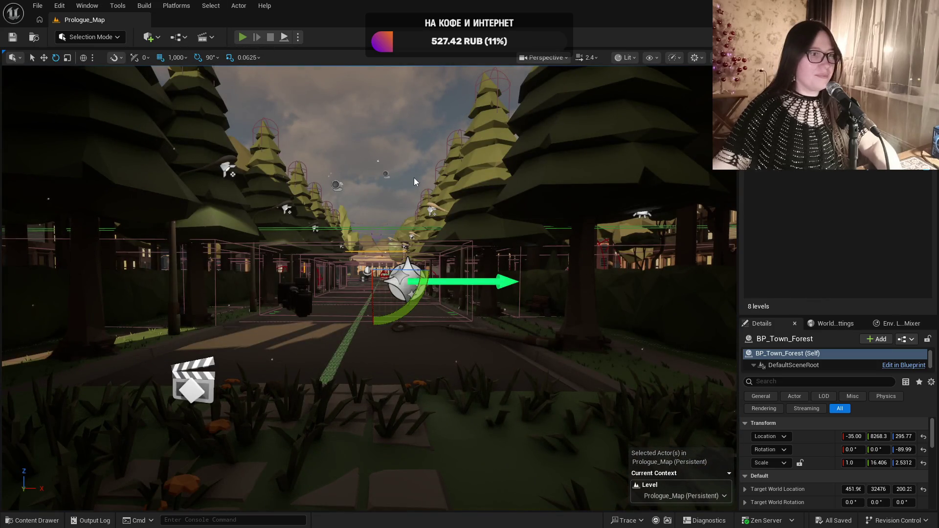
pyautogui.hotkey('alt', 'p')
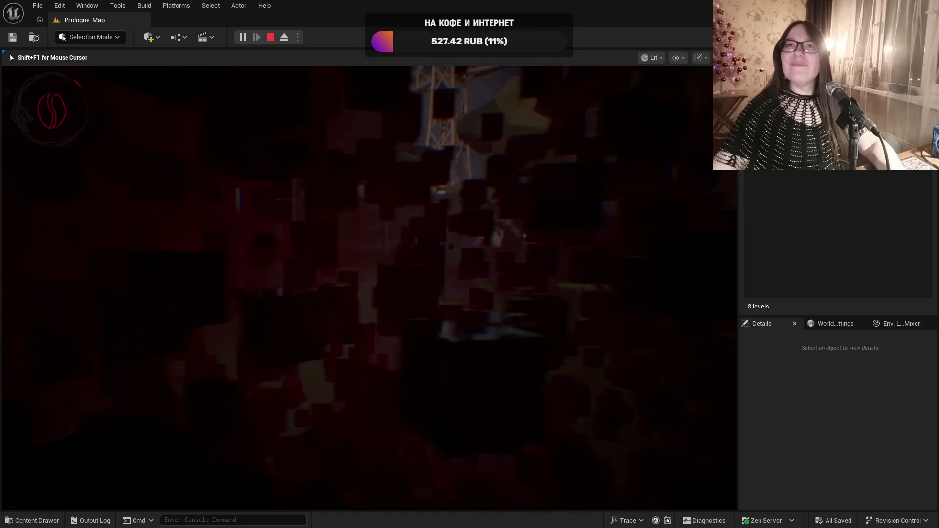
# End the running play test, move the camera down the forest street, and start a new one
pyautogui.press('Escape')
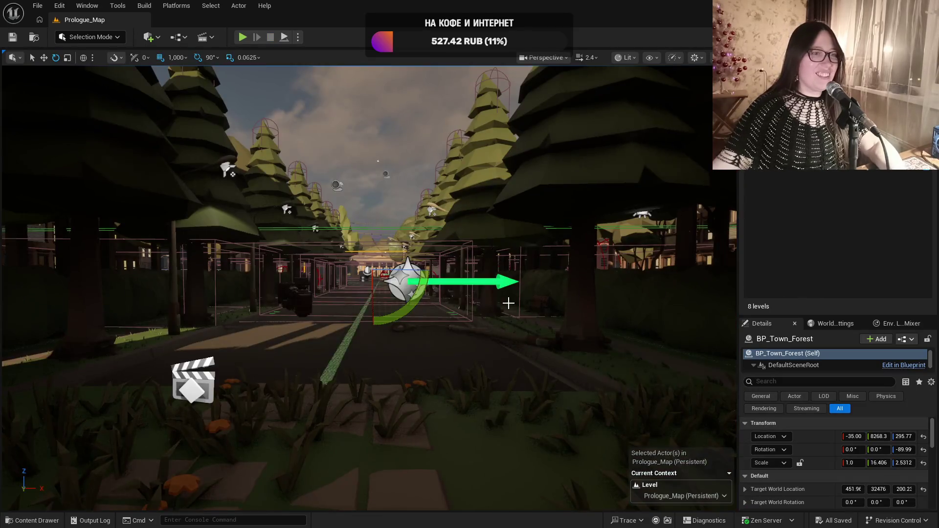
pyautogui.moveTo(509, 303); pyautogui.dragTo(461, 278)
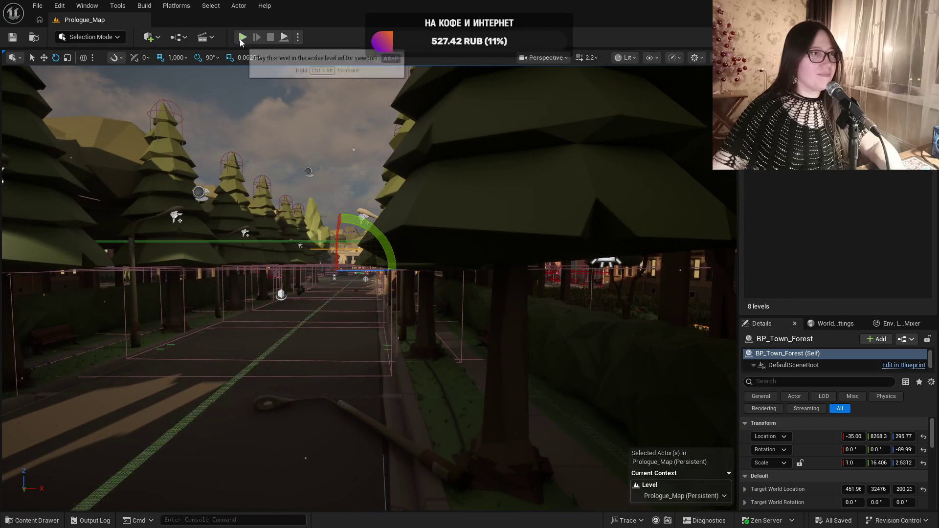
pyautogui.hotkey('alt', 'p')
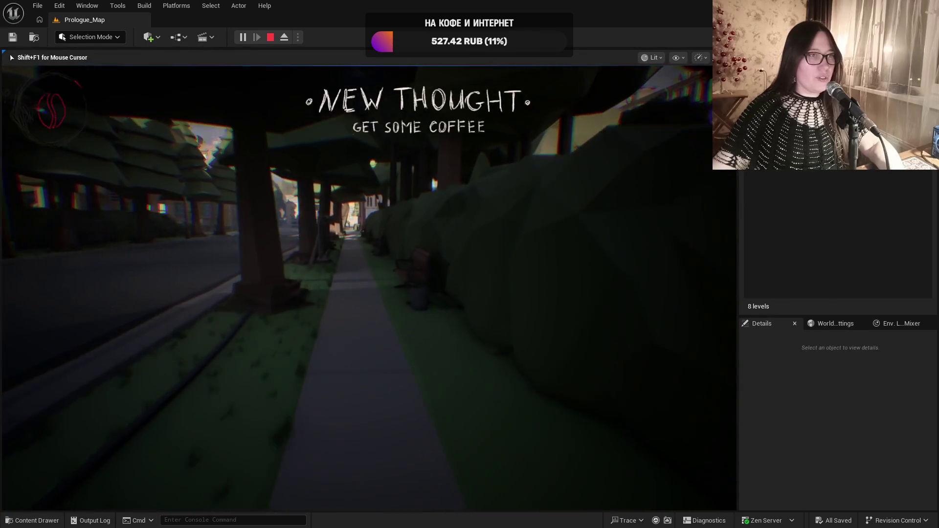
# Walk the player along the sidewalk to the bench, then end the play test
pyautogui.press('w')
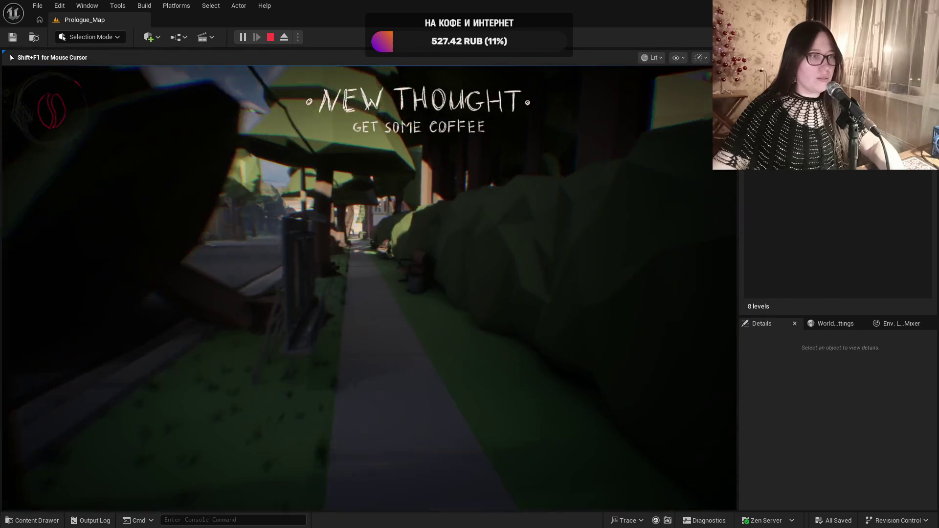
pyautogui.press('w')
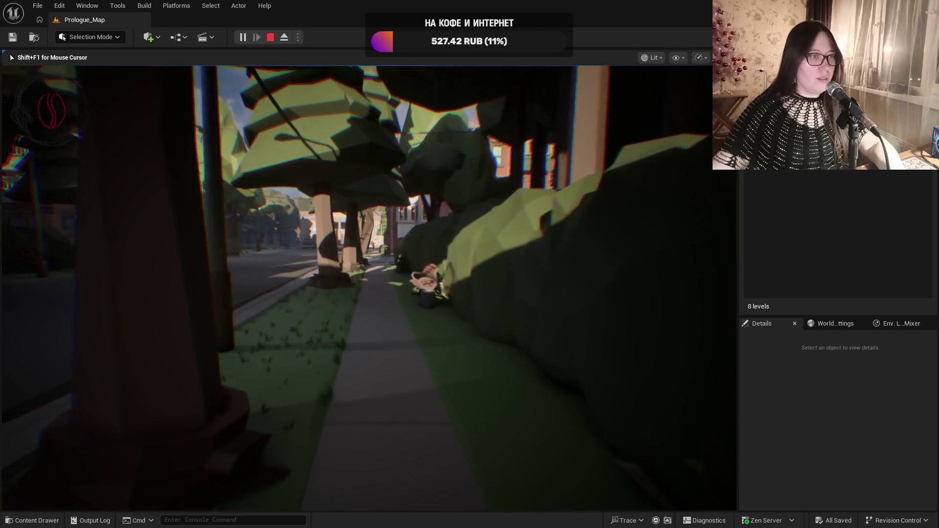
pyautogui.press('w')
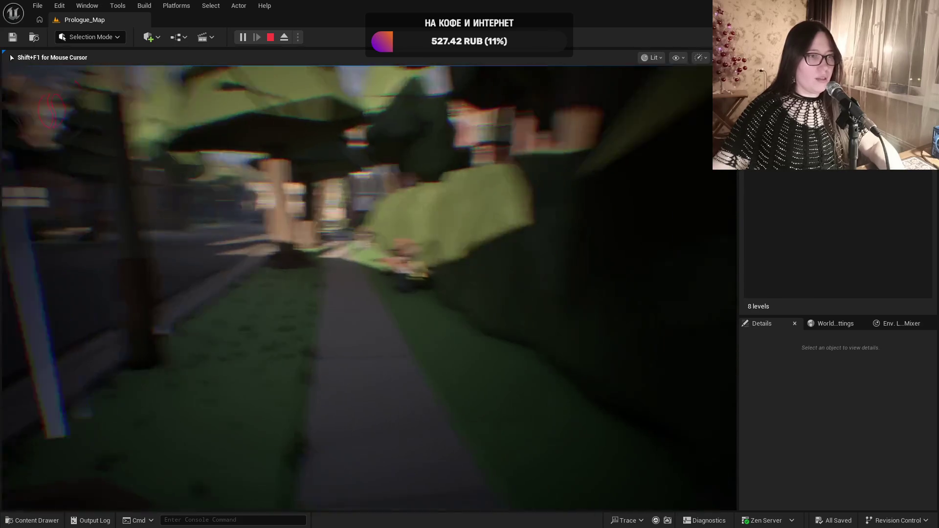
pyautogui.press('w')
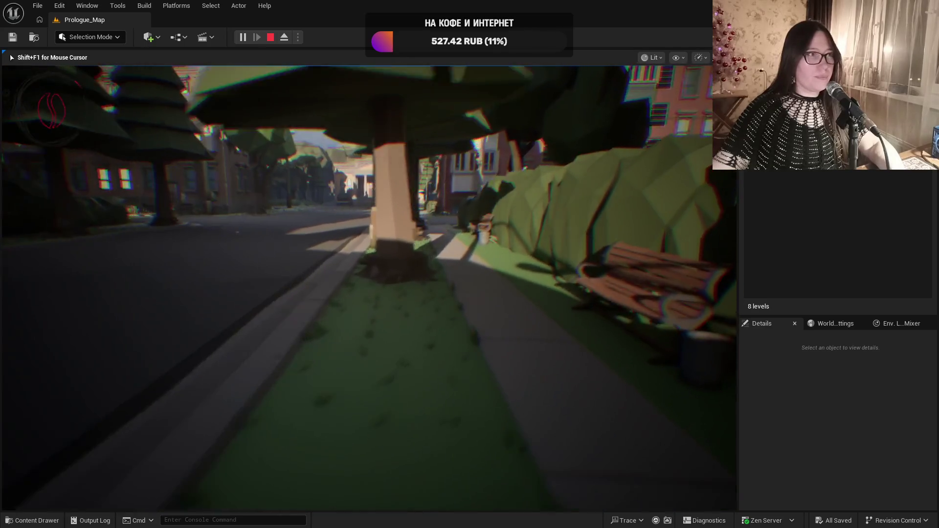
pyautogui.press('w')
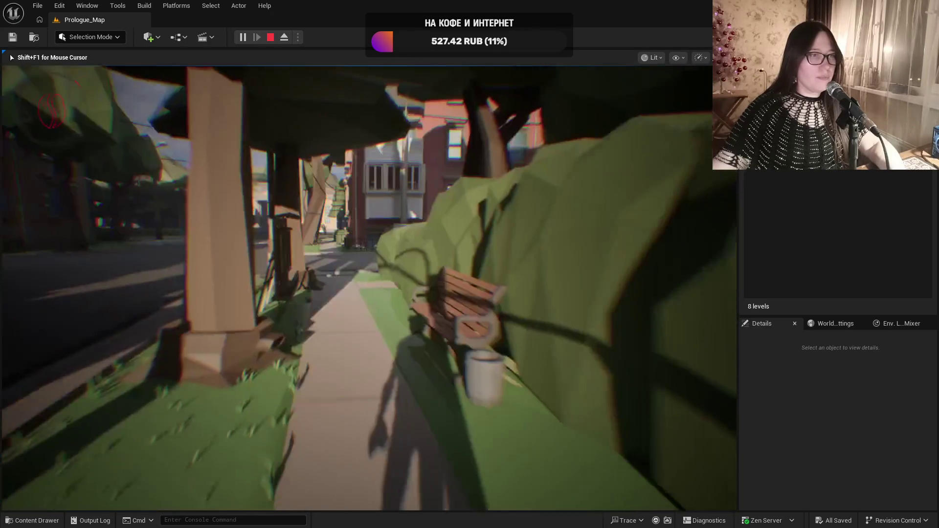
pyautogui.press('w')
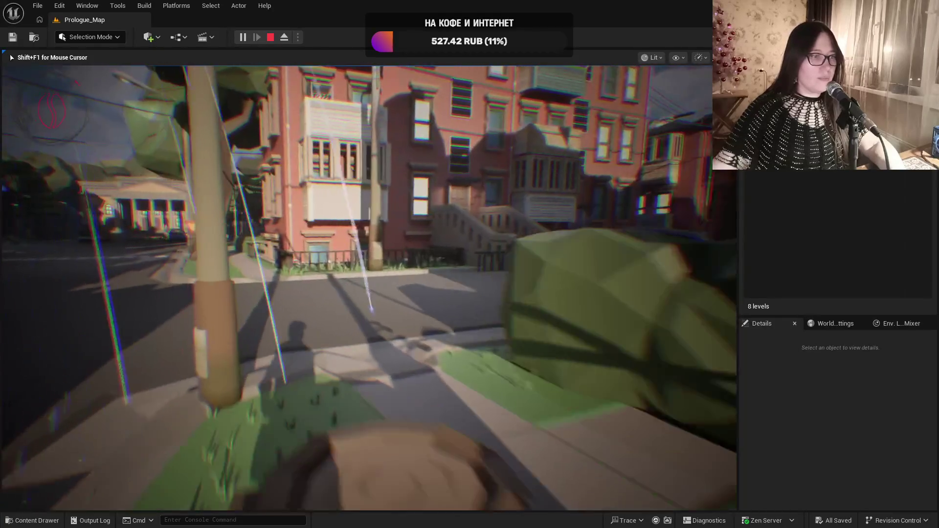
pyautogui.press('w')
pyautogui.press('Escape')
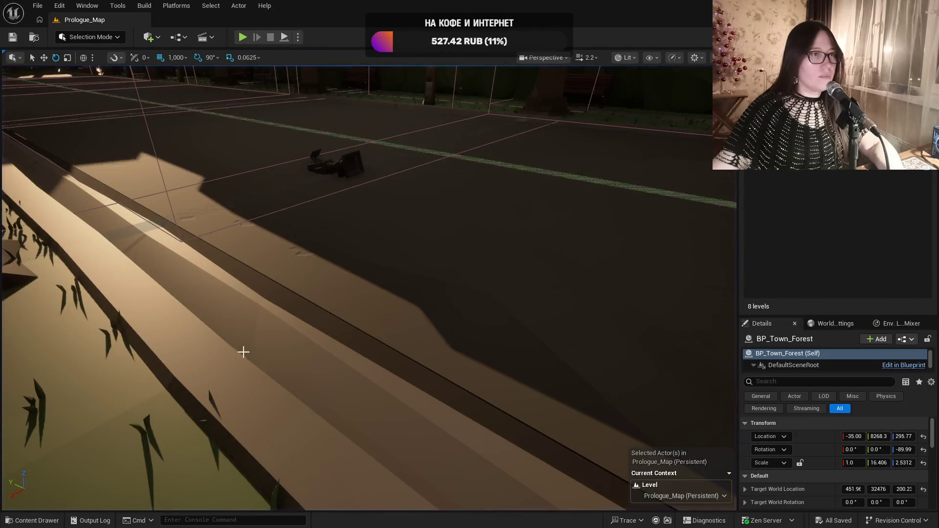
# Frame the forest actor, run a short play test, then go overhead with the Move tool
pyautogui.press('f')
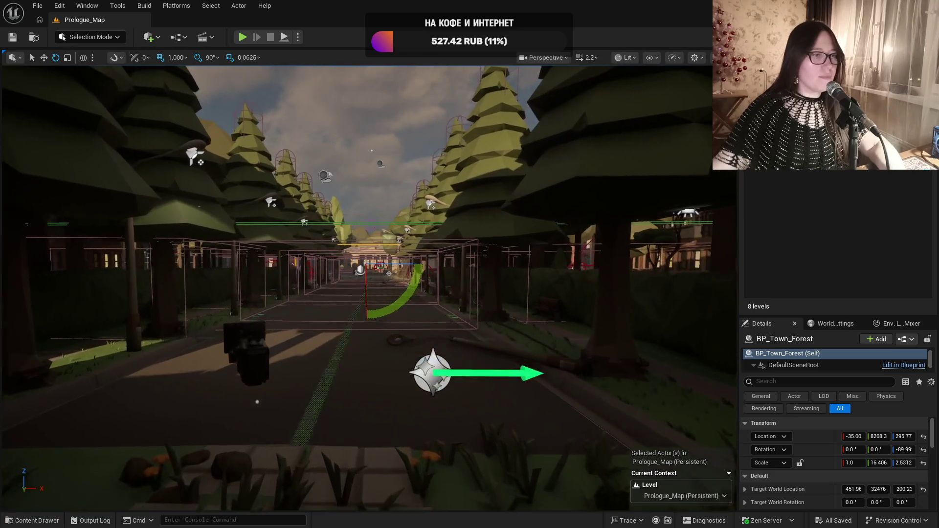
pyautogui.moveTo(341, 247); pyautogui.dragTo(275, 138)
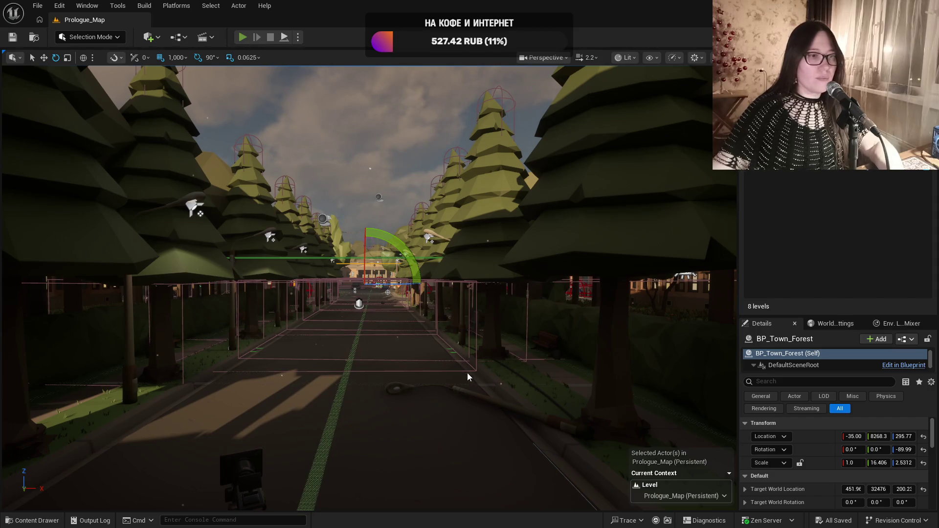
pyautogui.hotkey('alt', 'p')
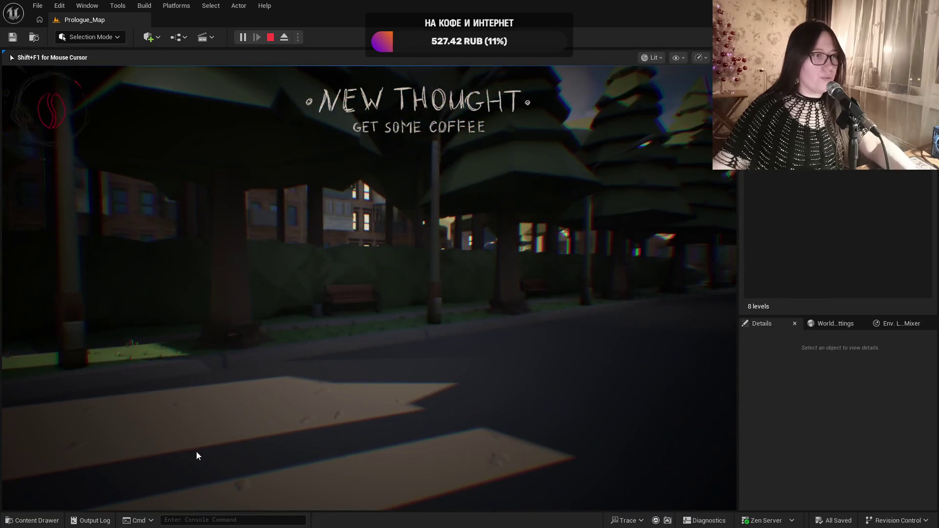
pyautogui.press('Escape')
pyautogui.moveTo(338, 433)
pyautogui.mouseDown()
pyautogui.moveTo(212, 312)
pyautogui.moveTo(349, 314)
pyautogui.mouseUp()
pyautogui.press('w')
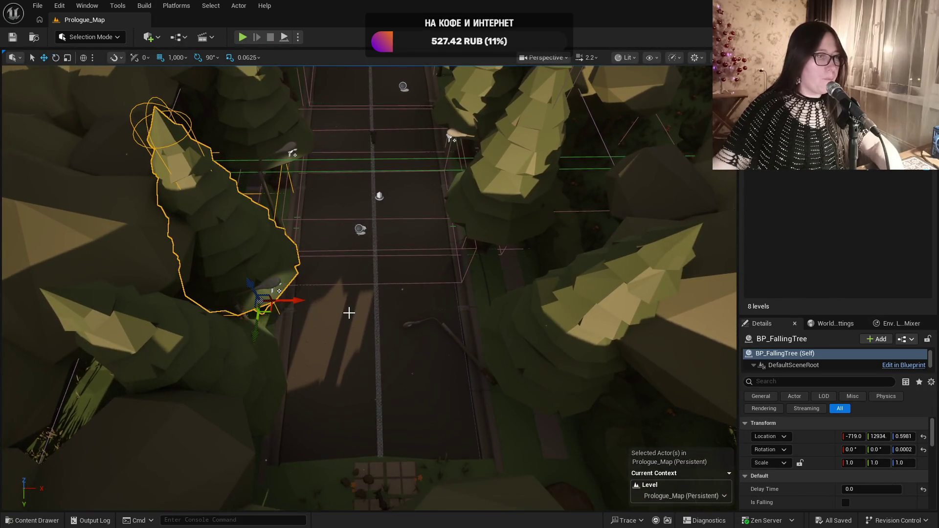
pyautogui.rightClick(263, 271)
pyautogui.moveTo(349, 394)
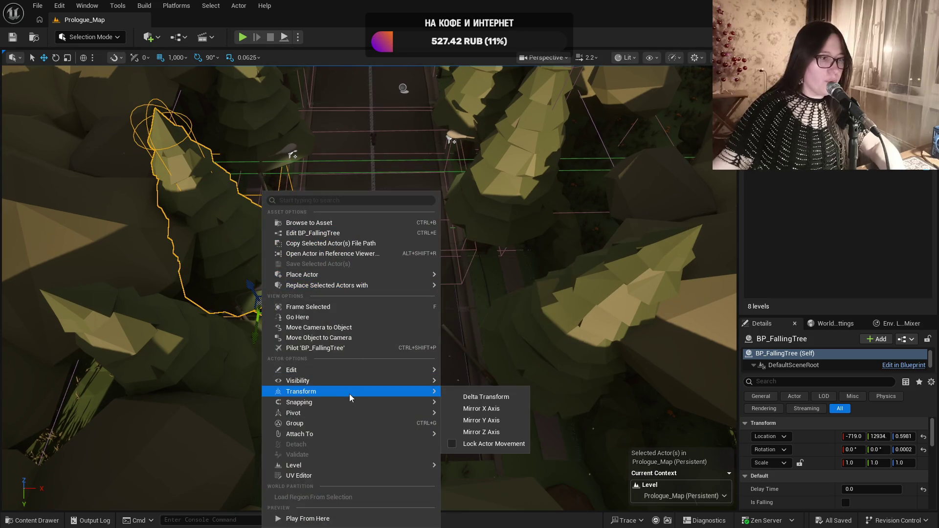
pyautogui.click(509, 410)
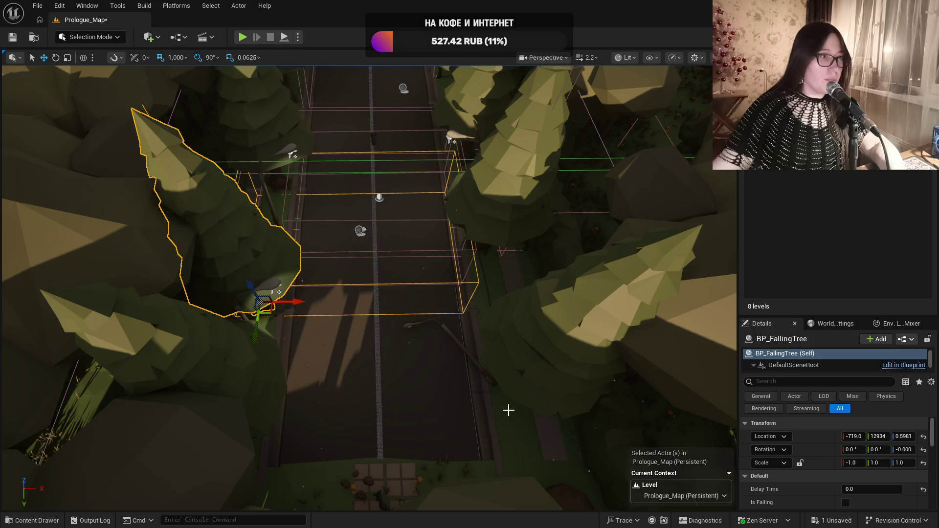
pyautogui.moveTo(412, 351)
pyautogui.mouseDown()
pyautogui.moveTo(169, 89)
pyautogui.moveTo(386, 326)
pyautogui.mouseUp()
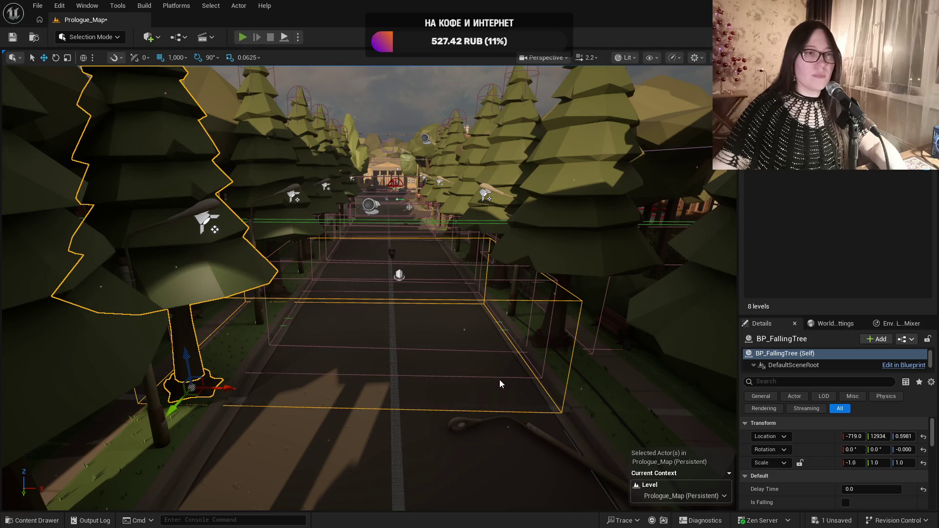
pyautogui.hotkey('alt', 'p')
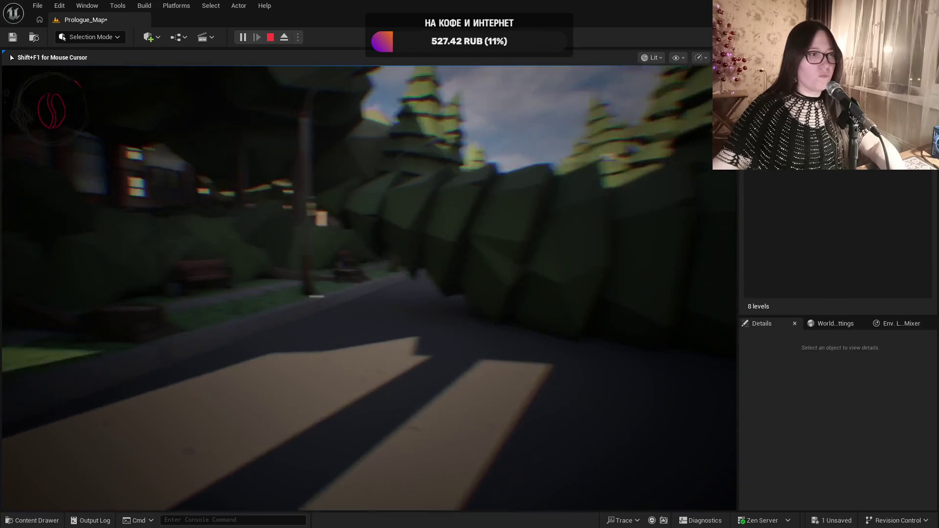
pyautogui.press('Escape')
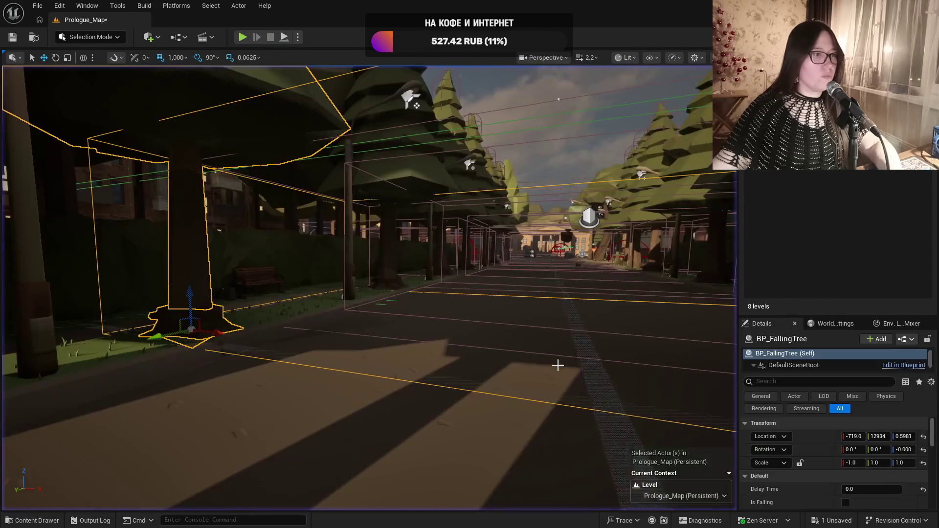
pyautogui.hotkey('ctrl', 's')
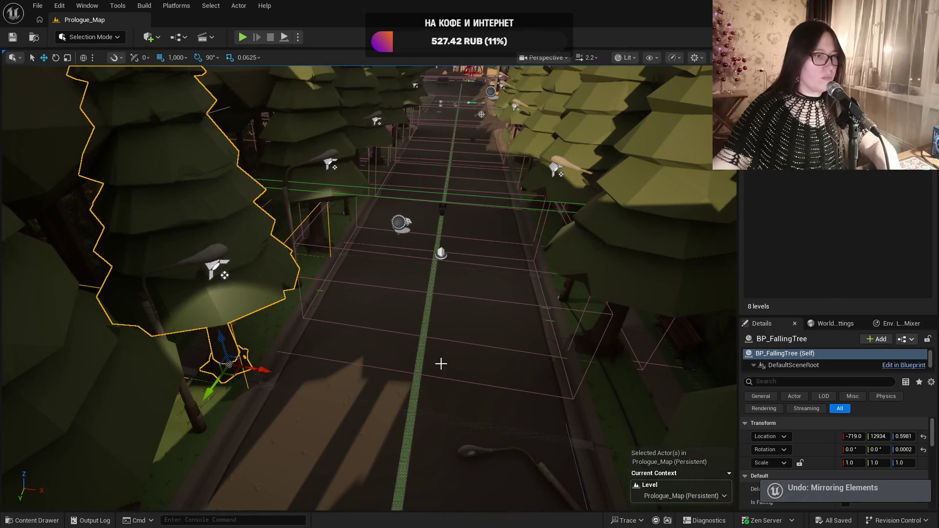
# Play-test the roadside trees, then turn BP_FallingTree8's tree to Z rotation 179.99 and save Prologue_Map
pyautogui.moveTo(441, 364)
pyautogui.mouseDown()
pyautogui.moveTo(359, 316)
pyautogui.moveTo(359, 337)
pyautogui.moveTo(359, 284)
pyautogui.moveTo(286, 253)
pyautogui.mouseUp()
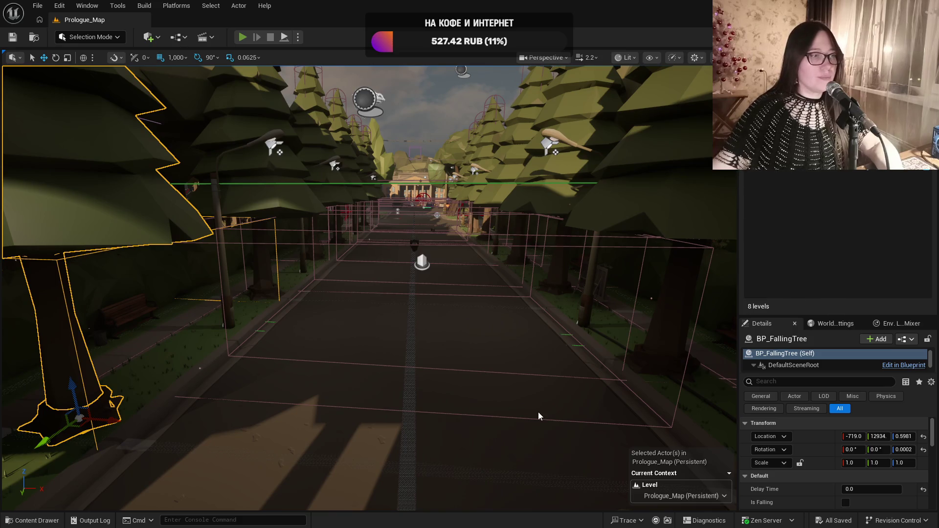
pyautogui.hotkey('alt', 'p')
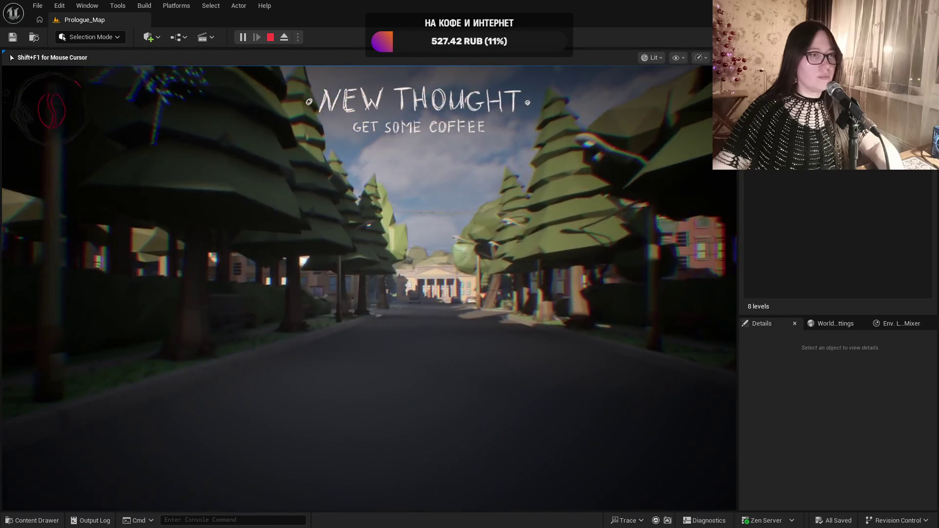
pyautogui.press('Escape')
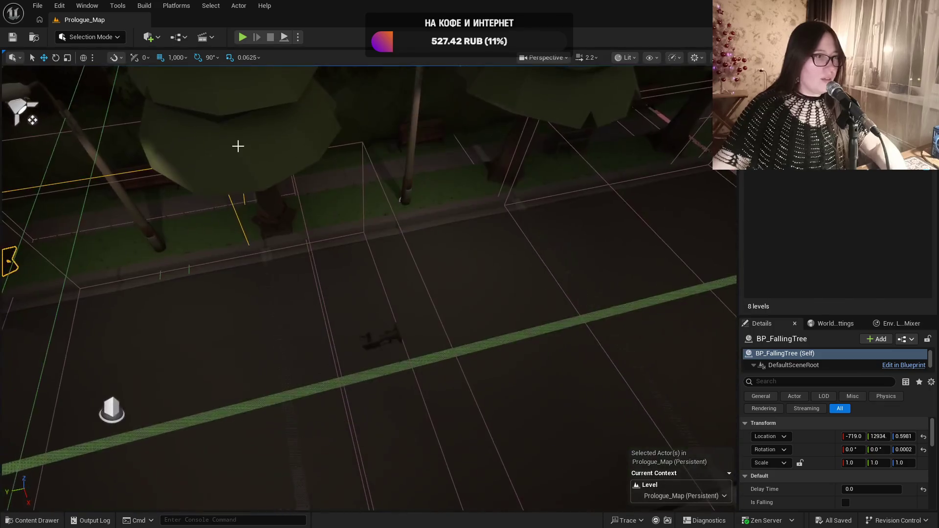
pyautogui.click(238, 146)
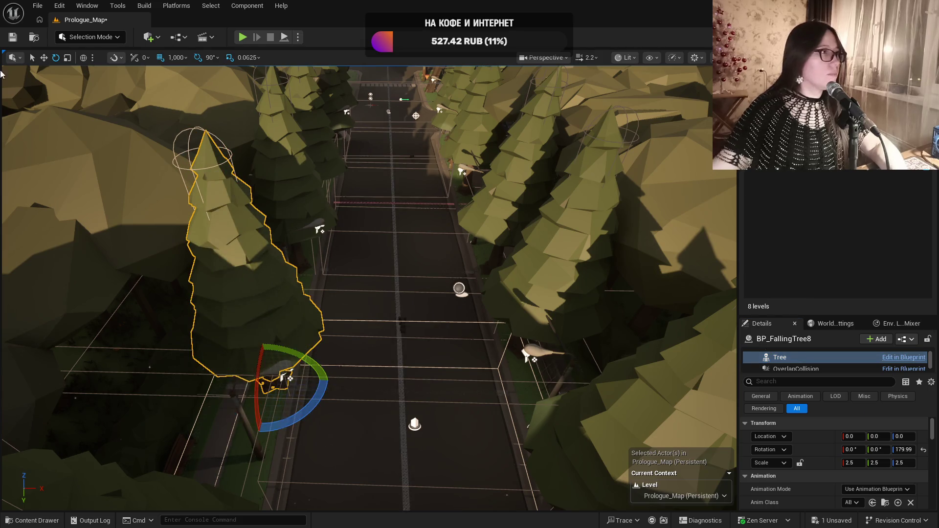
pyautogui.click(13, 37)
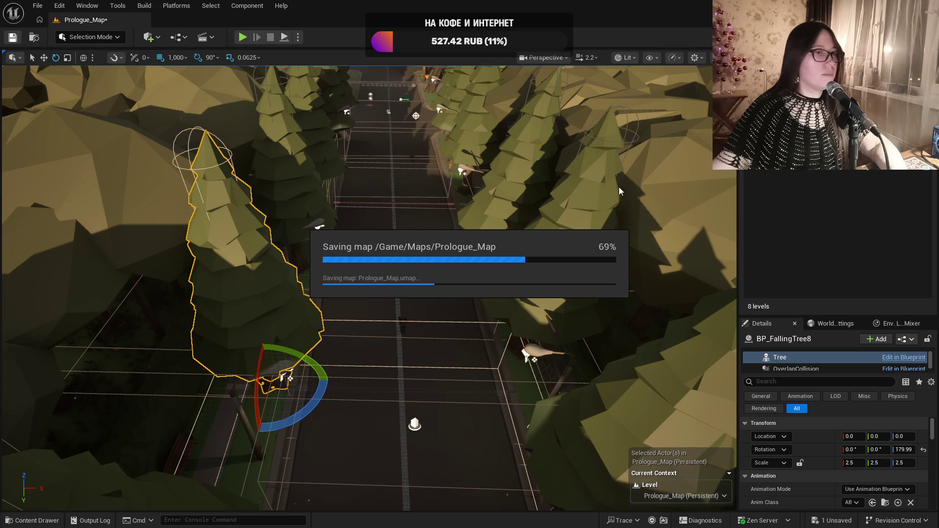